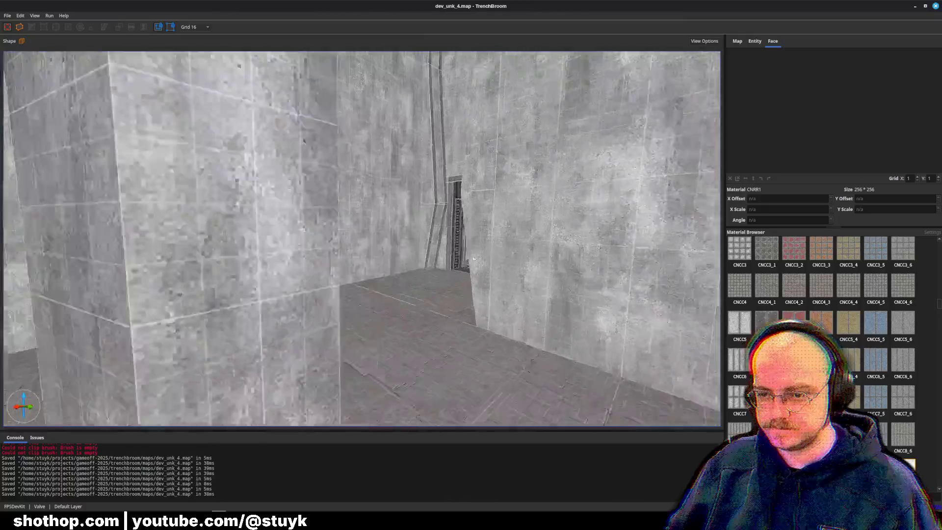
- Fly along the corridor to the doorway and select the wall brush and thin strip above it
{"action": "scroll", "coordinate": [399, 262], "scroll_direction": "up", "scroll_amount": 10}
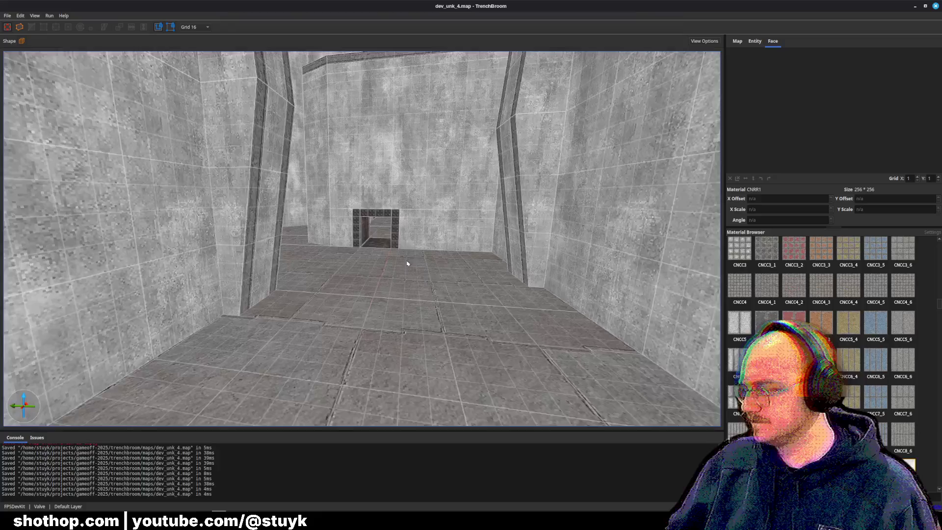
{"action": "left_click_drag", "start_coordinate": [406, 263], "coordinate": [267, 257]}
{"action": "scroll", "coordinate": [267, 257], "scroll_direction": "up", "scroll_amount": 10}
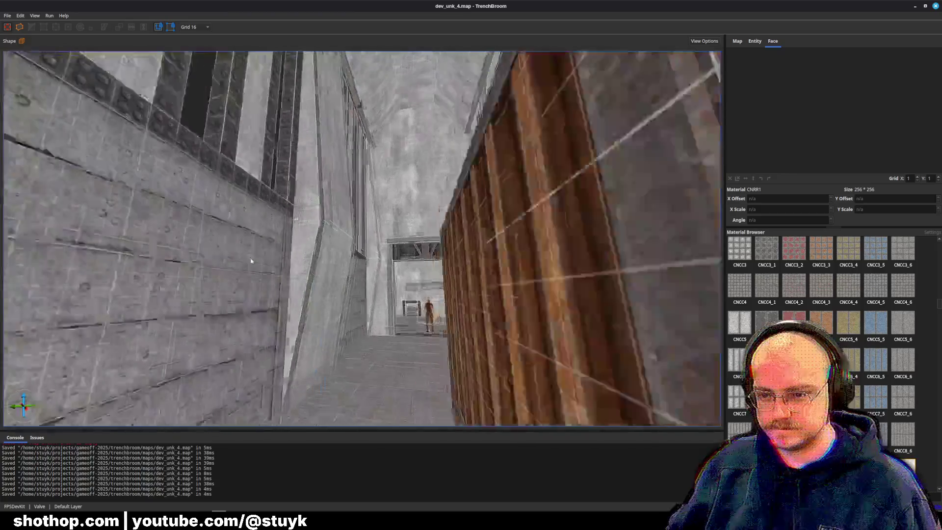
{"action": "key", "text": "a"}
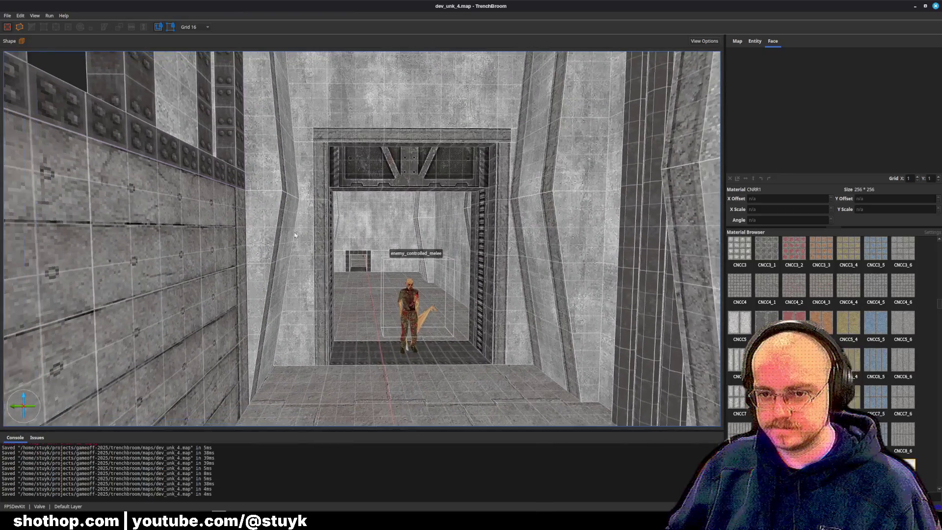
{"action": "left_click", "coordinate": [376, 138]}
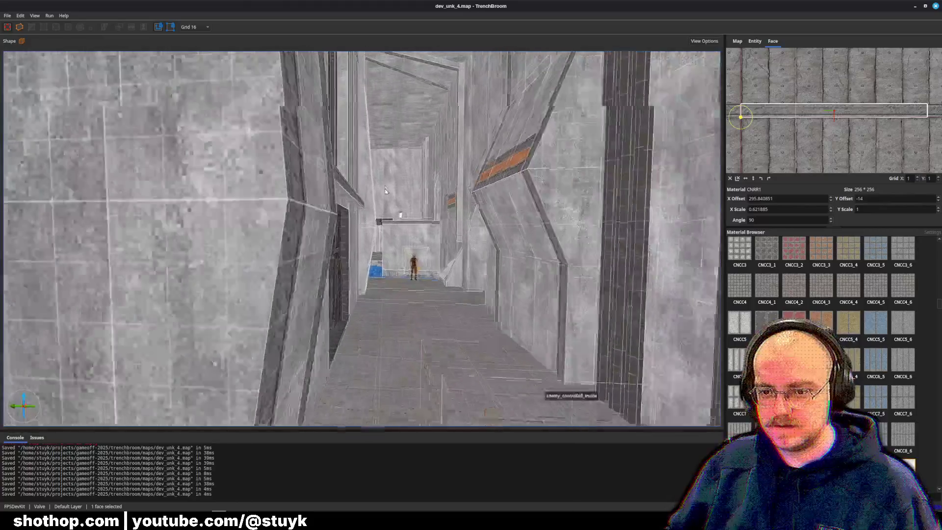
{"action": "left_click", "coordinate": [386, 190]}
{"action": "scroll", "coordinate": [373, 221], "scroll_direction": "up", "scroll_amount": 10}
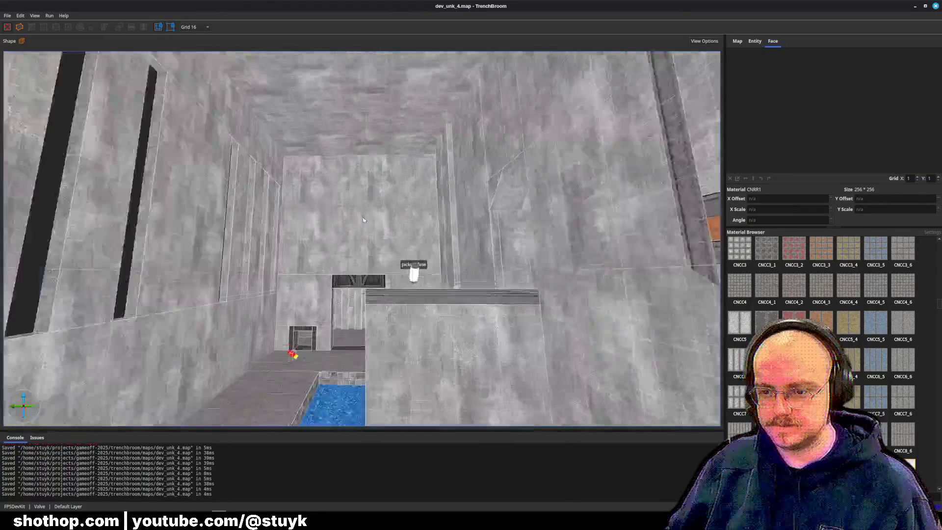
{"action": "scroll", "coordinate": [357, 264], "scroll_direction": "up", "scroll_amount": 8}
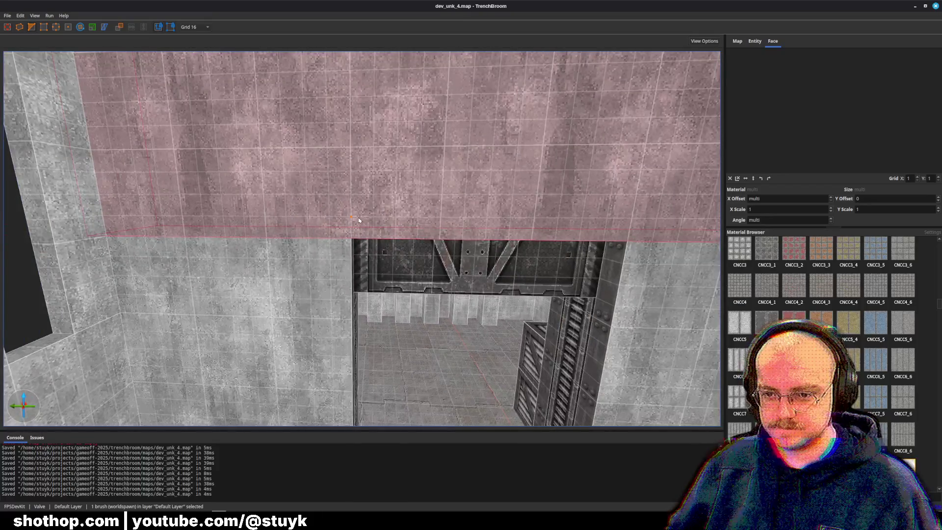
{"action": "left_click", "coordinate": [358, 228], "text": "ctrl"}
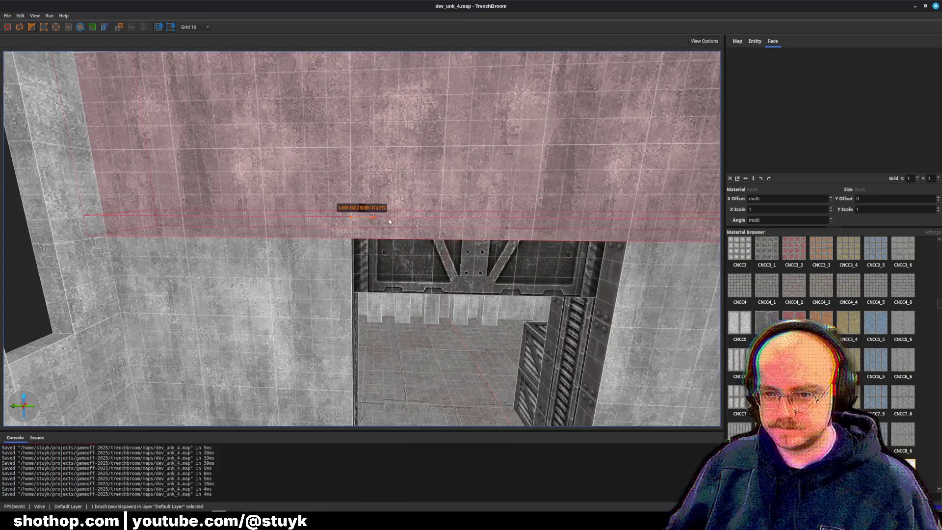
{"action": "key", "text": "Escape"}
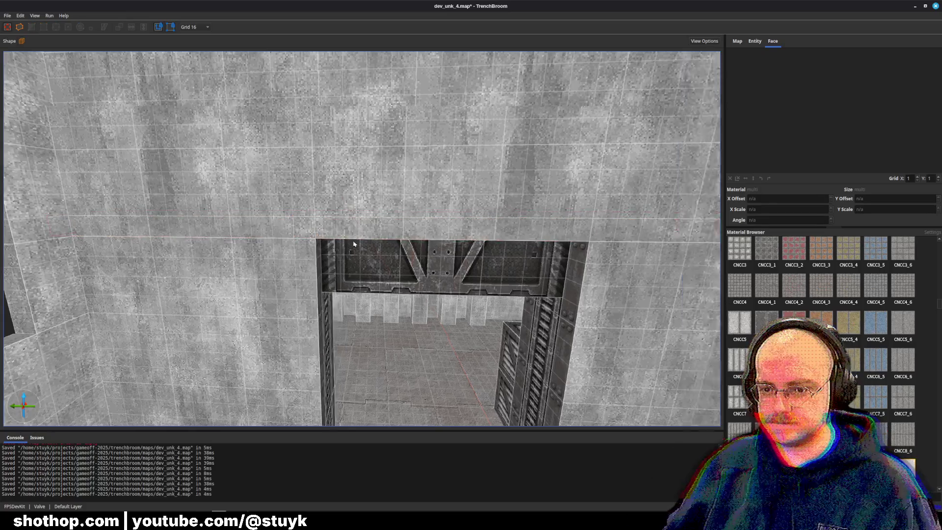
- Inspect the thin strip above the doorway and the wall brushes on either side
{"action": "left_click", "coordinate": [462, 241]}
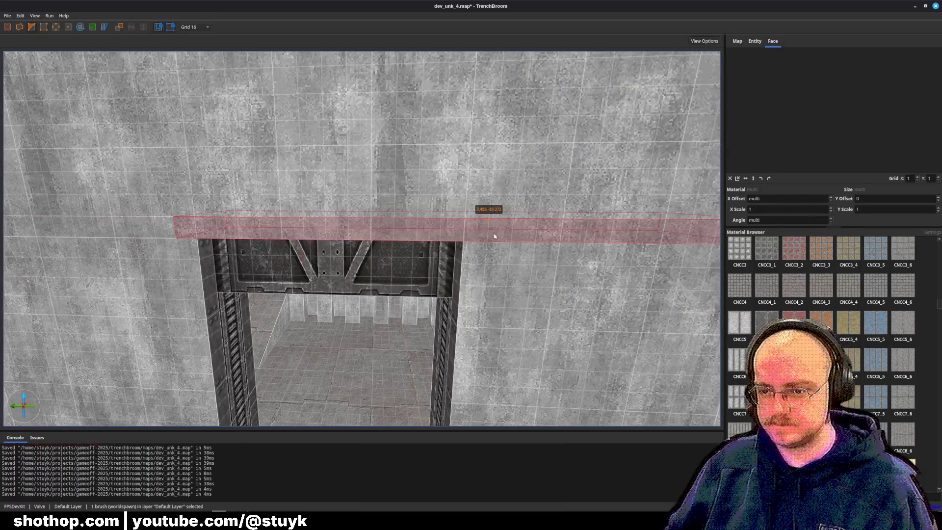
{"action": "key", "text": "Escape"}
{"action": "left_click", "coordinate": [491, 256]}
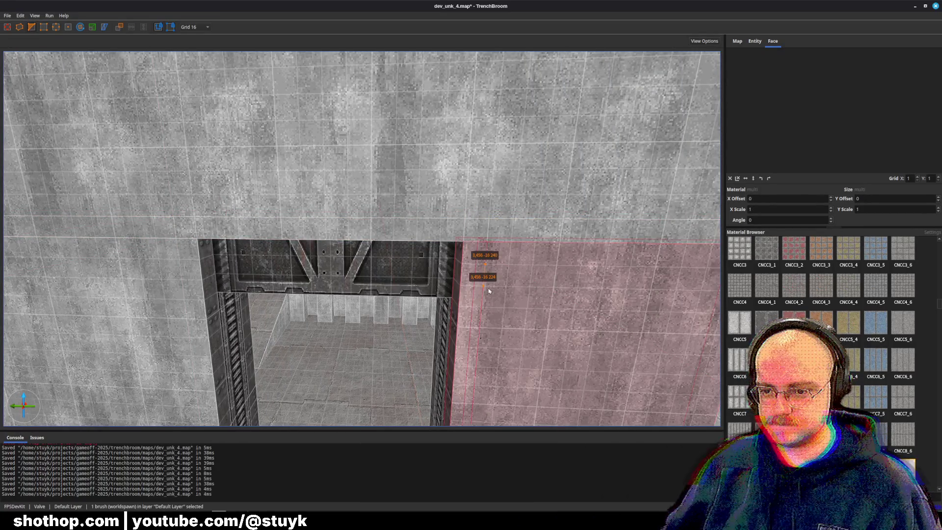
{"action": "key", "text": "Escape"}
{"action": "left_click", "coordinate": [181, 254]}
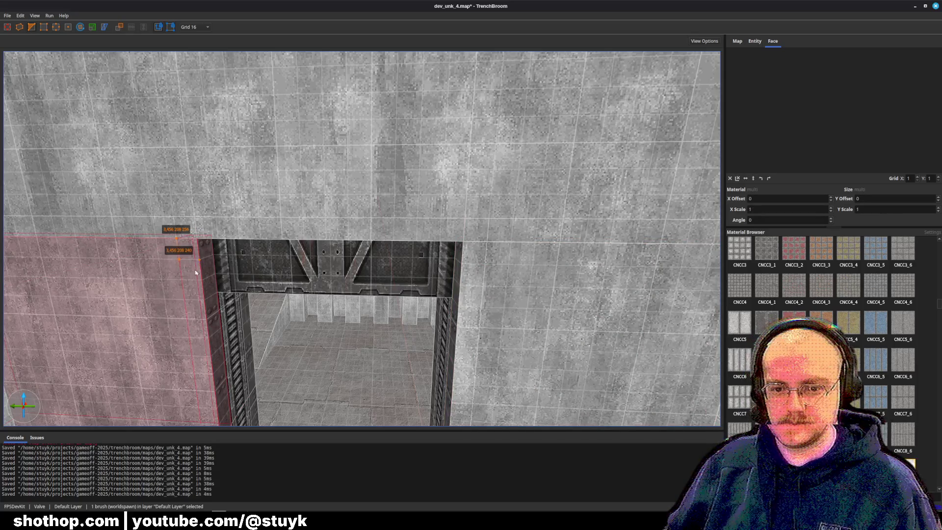
{"action": "key", "text": "Escape"}
{"action": "scroll", "coordinate": [294, 265], "scroll_direction": "up", "scroll_amount": 10}
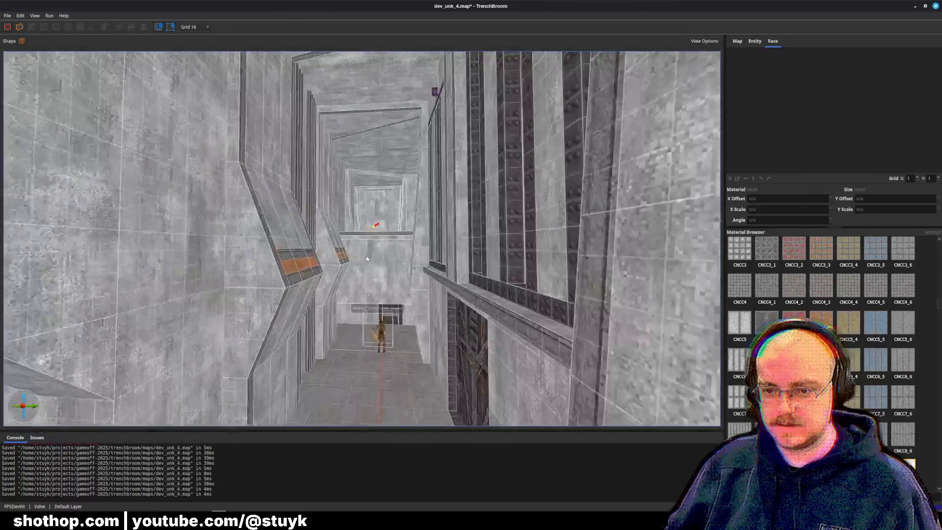
{"action": "scroll", "coordinate": [366, 259], "scroll_direction": "up", "scroll_amount": 10}
- Select the lintel face above the doorway and fit it to the doorway's width
{"action": "left_click", "coordinate": [359, 285], "text": "shift"}
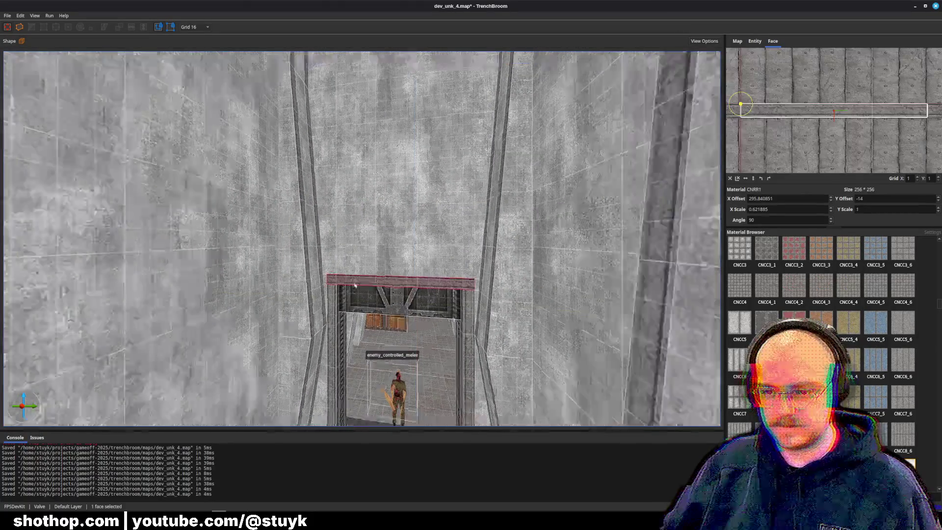
{"action": "scroll", "coordinate": [279, 288], "scroll_direction": "down", "scroll_amount": 10}
{"action": "scroll", "coordinate": [254, 288], "scroll_direction": "up", "scroll_amount": 10}
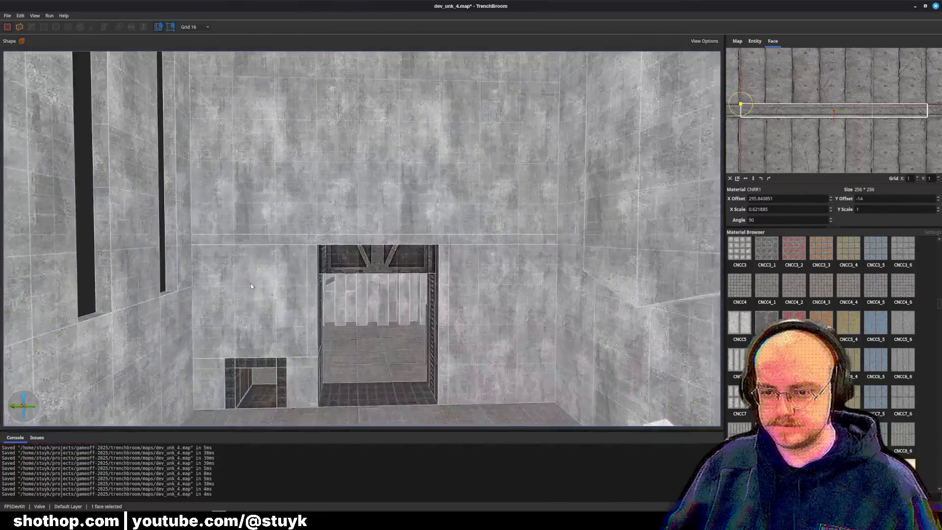
{"action": "scroll", "coordinate": [381, 272], "scroll_direction": "down", "scroll_amount": 10}
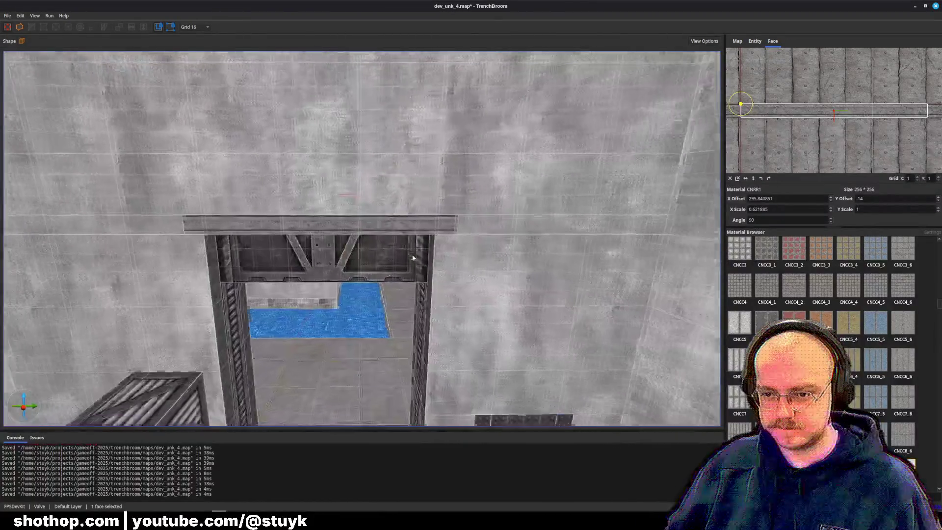
{"action": "key", "text": "Escape"}
- Check the walls left and right of the doorway, then fly back down the corridor
{"action": "left_click", "coordinate": [235, 270]}
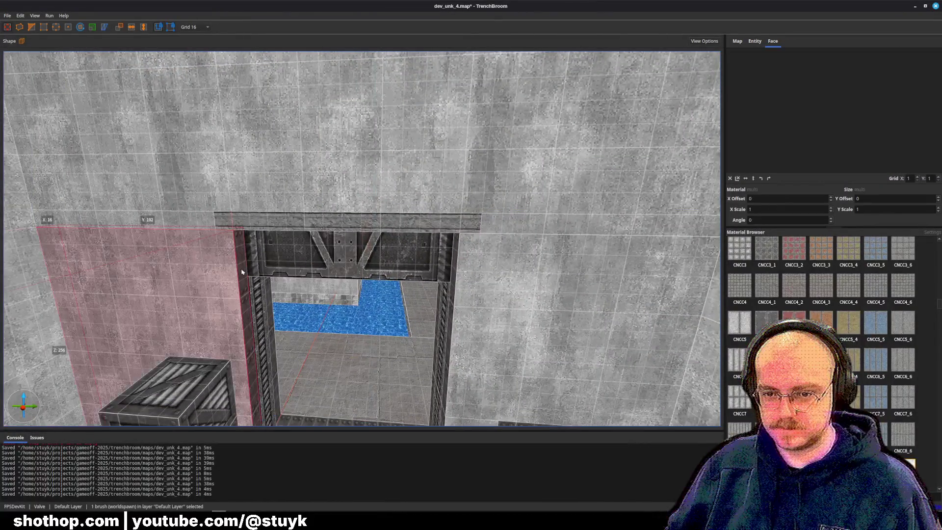
{"action": "left_click", "coordinate": [303, 263]}
{"action": "left_click", "coordinate": [582, 231]}
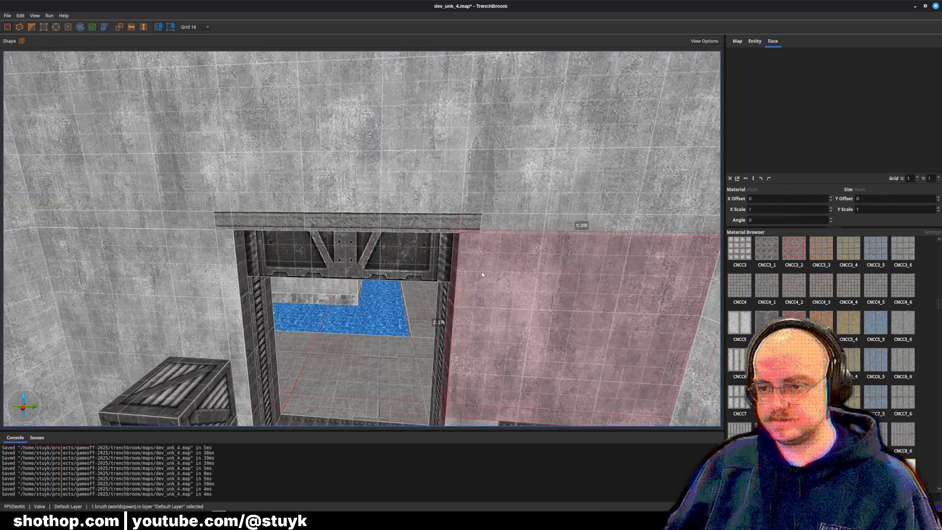
{"action": "key", "text": "Escape"}
{"action": "scroll", "coordinate": [485, 320], "scroll_direction": "up", "scroll_amount": 2}
{"action": "scroll", "coordinate": [484, 320], "scroll_direction": "up", "scroll_amount": 10}
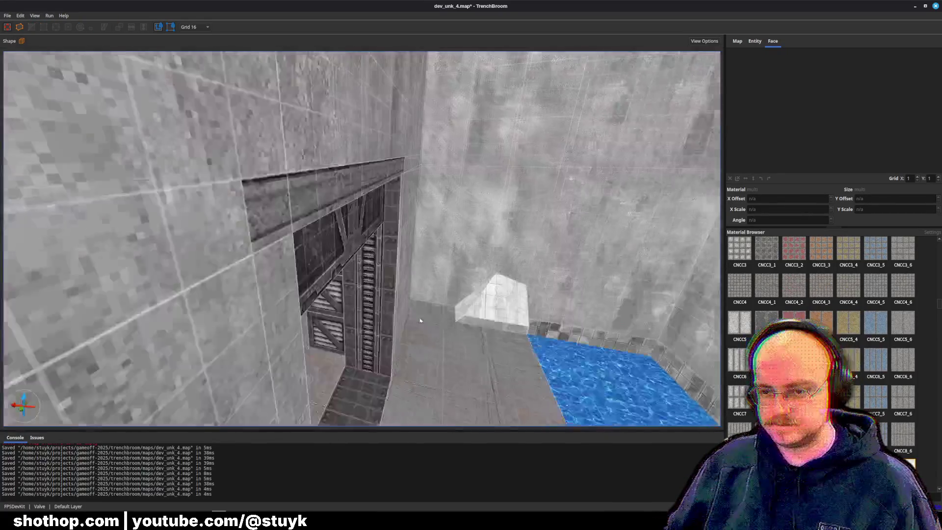
{"action": "scroll", "coordinate": [495, 290], "scroll_direction": "up", "scroll_amount": 5}
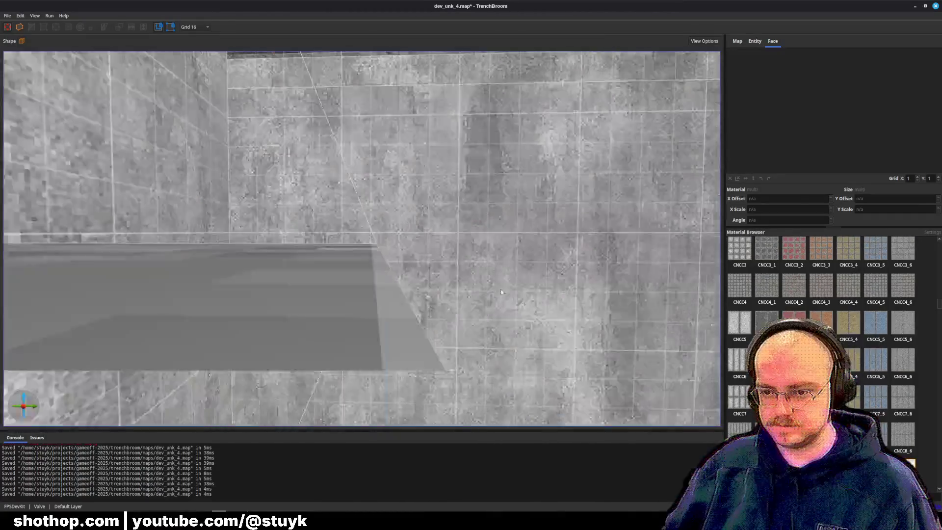
{"action": "left_click", "coordinate": [256, 267]}
{"action": "scroll", "coordinate": [256, 267], "scroll_direction": "down", "scroll_amount": 3}
- Apply the dark metal texture to both doorway pillars
{"action": "scroll", "coordinate": [256, 267], "scroll_direction": "up", "scroll_amount": 10}
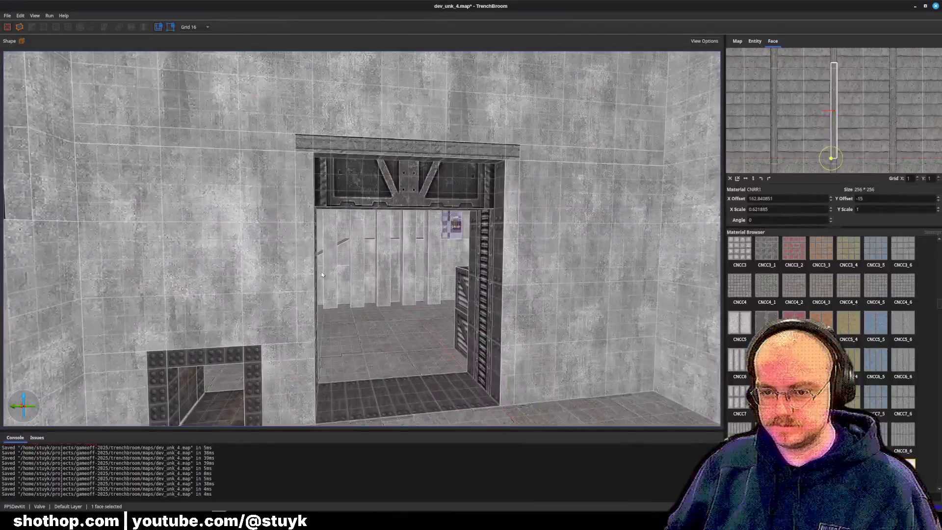
{"action": "left_click", "coordinate": [305, 275], "text": "alt"}
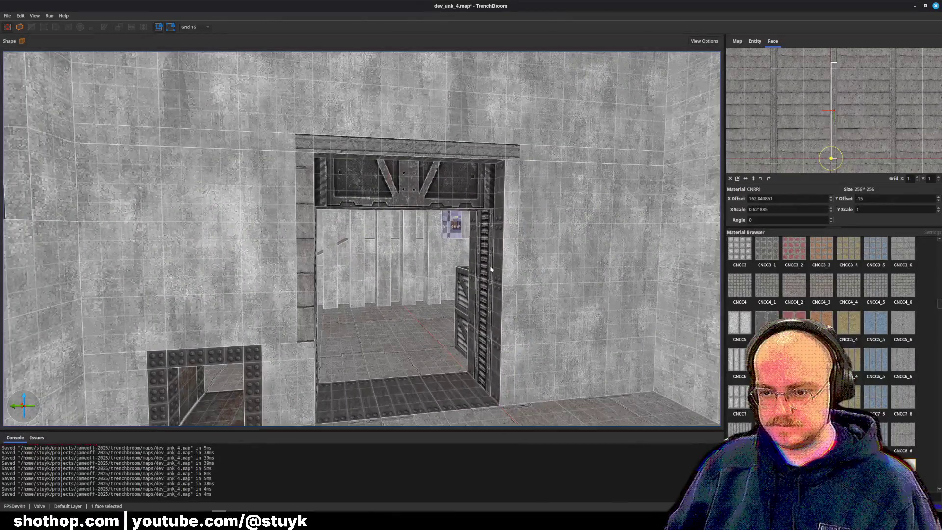
{"action": "left_click", "coordinate": [506, 261], "text": "alt"}
{"action": "key", "text": "Escape"}
- Slide the textures on the right and left doorway pillar faces sideways to line them up
{"action": "left_click", "coordinate": [505, 261]}
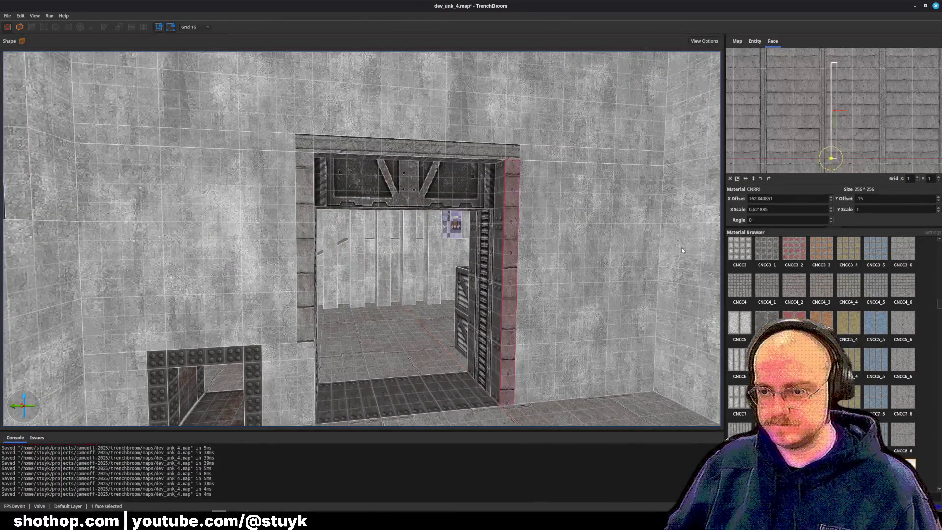
{"action": "scroll", "coordinate": [853, 129], "scroll_direction": "up", "scroll_amount": 3}
{"action": "left_click_drag", "start_coordinate": [854, 129], "coordinate": [853, 134]}
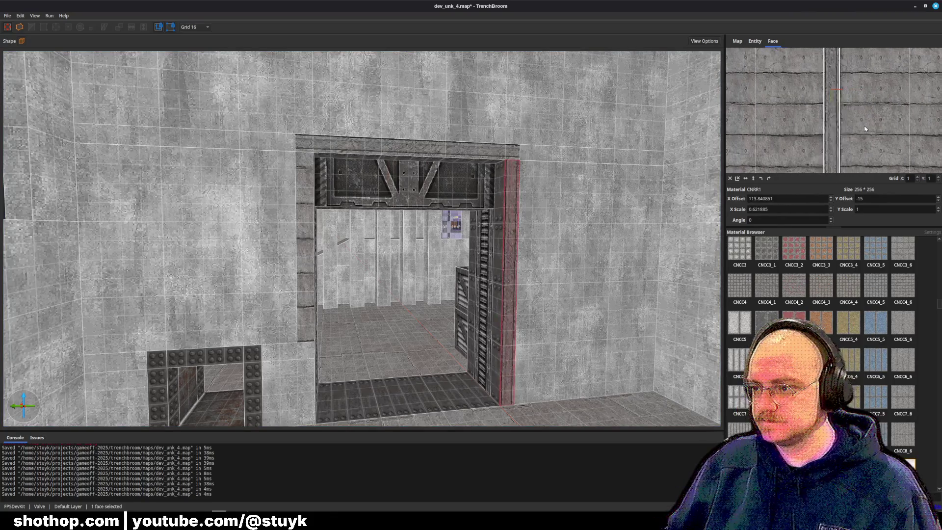
{"action": "left_click_drag", "start_coordinate": [607, 200], "coordinate": [568, 225]}
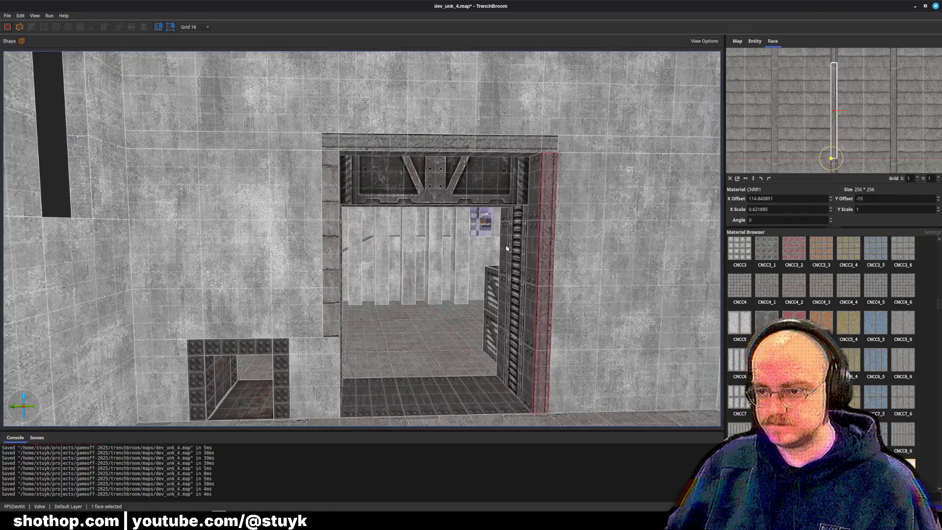
{"action": "key", "text": "Escape"}
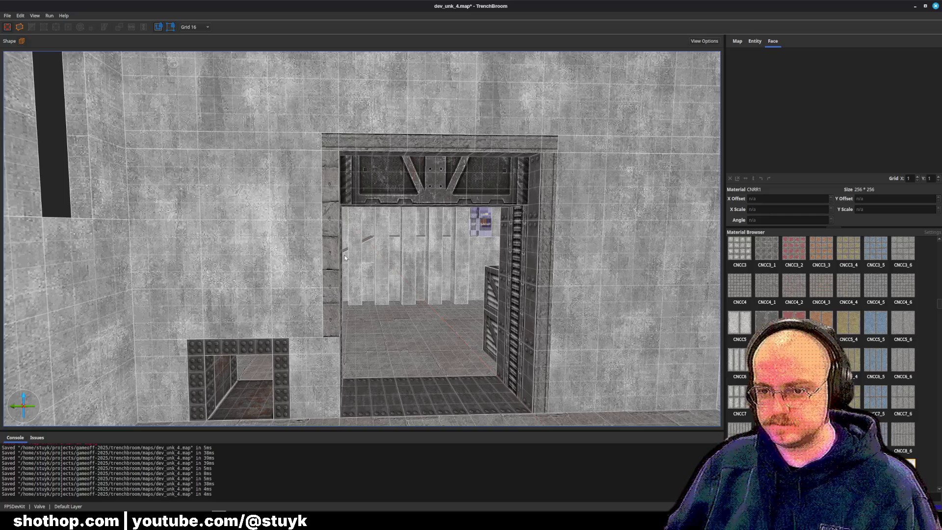
{"action": "left_click", "coordinate": [331, 259], "text": "shift"}
{"action": "left_click_drag", "start_coordinate": [848, 148], "coordinate": [791, 136]}
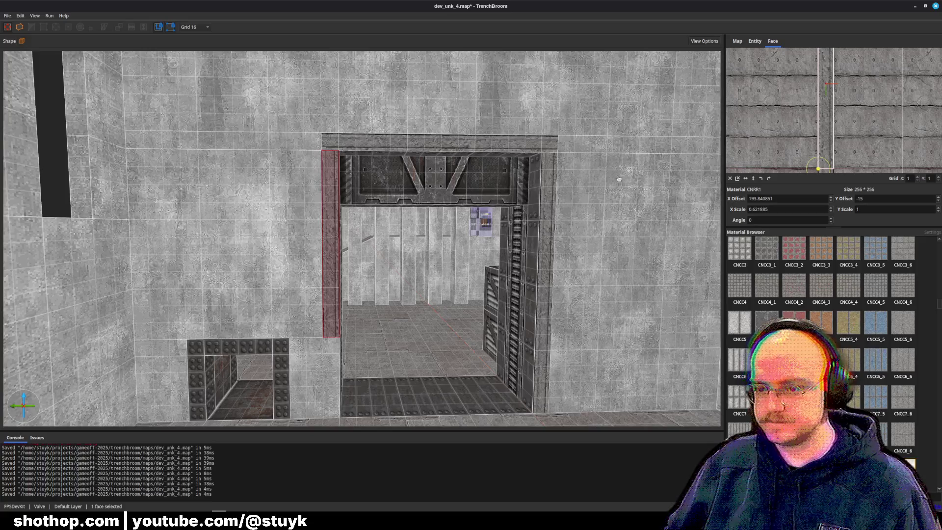
{"action": "scroll", "coordinate": [401, 289], "scroll_direction": "up", "scroll_amount": 2}
{"action": "key", "text": "Escape"}
{"action": "scroll", "coordinate": [401, 290], "scroll_direction": "down", "scroll_amount": 3}
- Undo the stray pillar brush selection and leave only the upper pillar face selected
{"action": "left_click", "coordinate": [358, 245]}
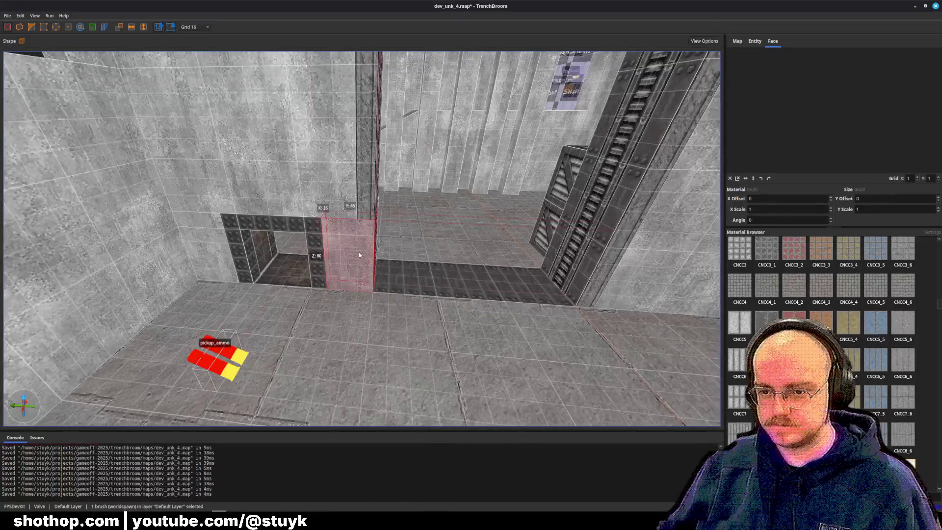
{"action": "scroll", "coordinate": [365, 257], "scroll_direction": "up", "scroll_amount": 3}
{"action": "key", "text": "ctrl+z"}
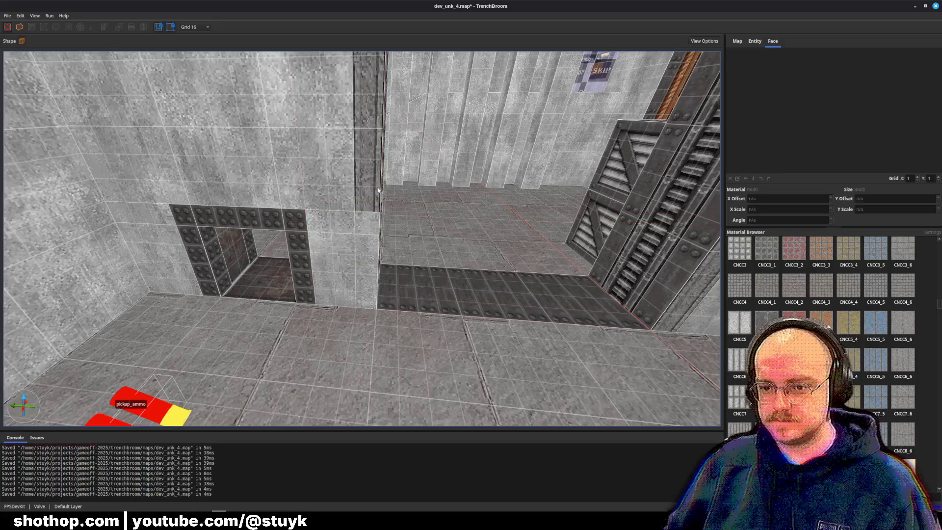
{"action": "key", "text": "ctrl+z"}
{"action": "scroll", "coordinate": [365, 245], "scroll_direction": "down", "scroll_amount": 3}
{"action": "key", "text": "Escape"}
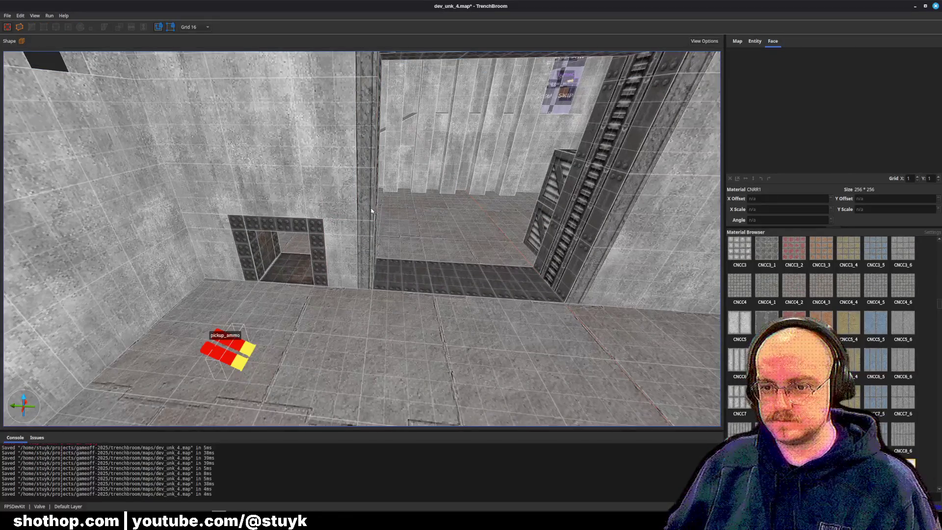
{"action": "left_click", "coordinate": [371, 212], "text": "shift"}
{"action": "left_click", "coordinate": [367, 243], "text": "shift"}
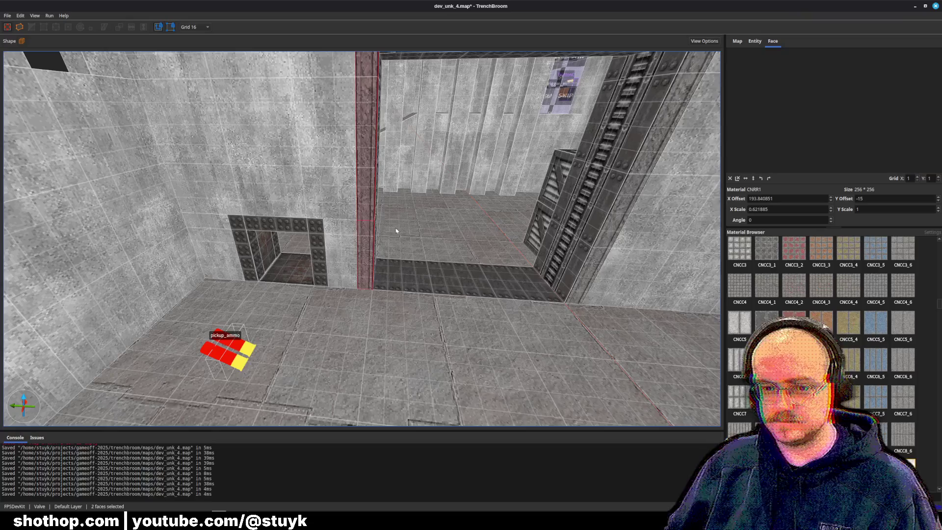
{"action": "left_click", "coordinate": [378, 189]}
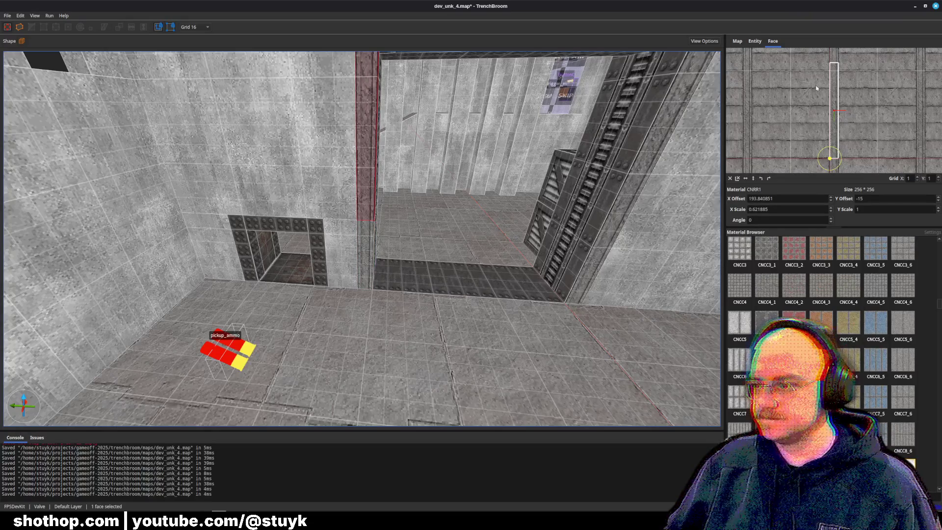
{"action": "scroll", "coordinate": [513, 125], "scroll_direction": "down", "scroll_amount": 5}
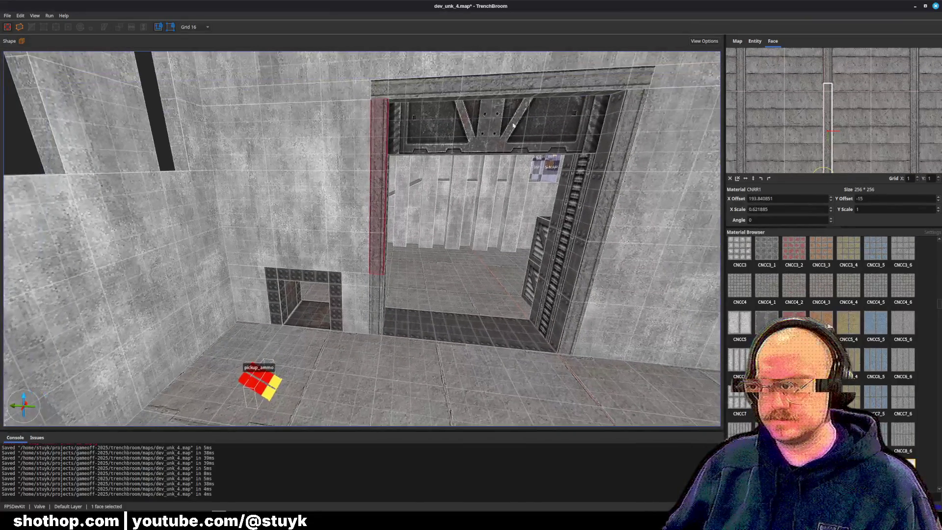
- Check the doorway lintel brush, then save dev_unk_4.map
{"action": "left_click", "coordinate": [513, 125]}
{"action": "key", "text": "Escape"}
{"action": "scroll", "coordinate": [513, 126], "scroll_direction": "up", "scroll_amount": 10}
{"action": "key", "text": "ctrl+s"}
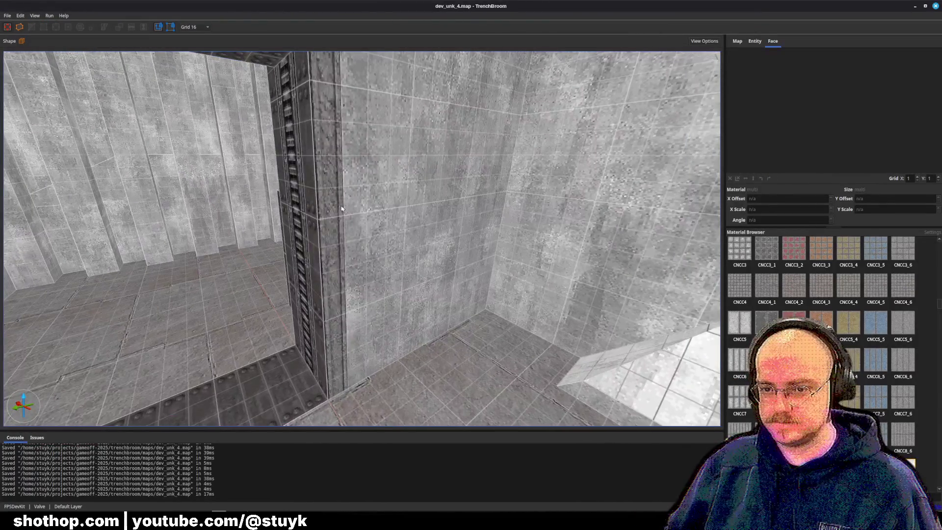
- Select the ladder pillar face and correct its X Offset
{"action": "left_click", "coordinate": [376, 213]}
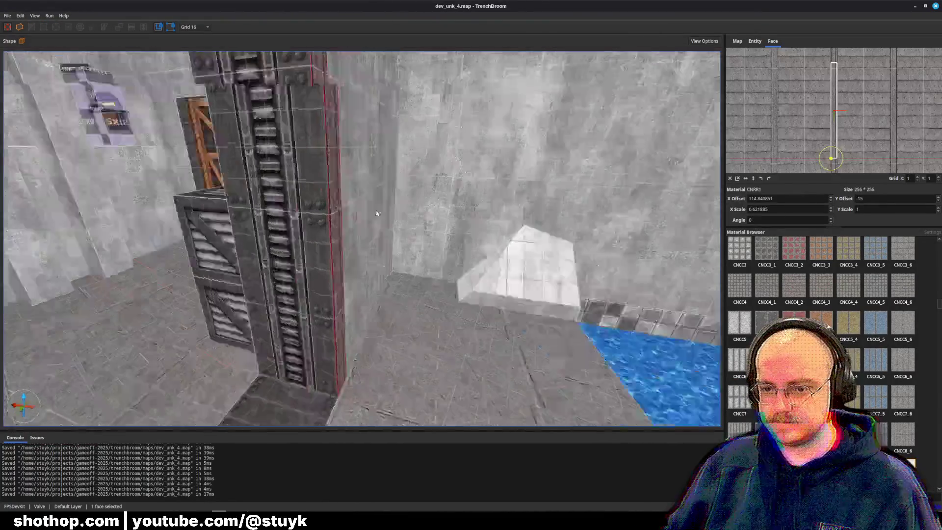
{"action": "scroll", "coordinate": [376, 213], "scroll_direction": "down", "scroll_amount": 5}
{"action": "scroll", "coordinate": [384, 222], "scroll_direction": "up", "scroll_amount": 5}
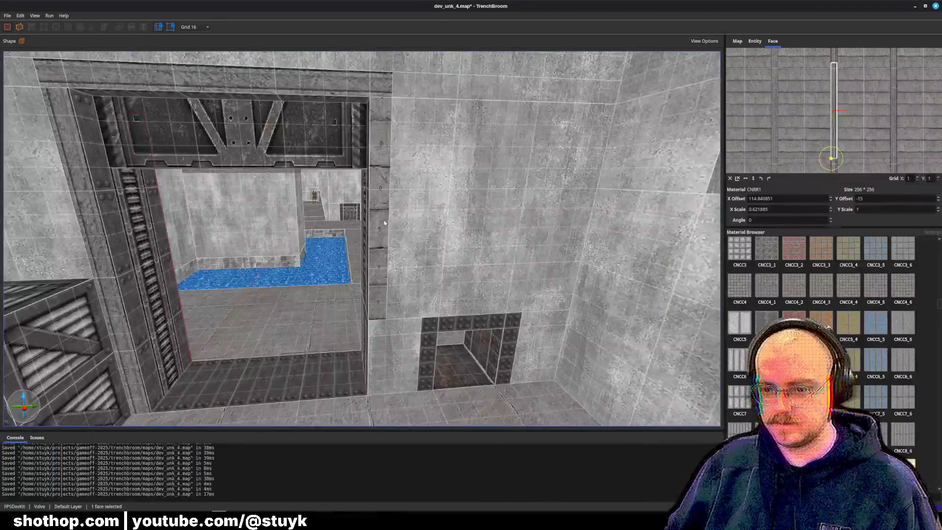
{"action": "scroll", "coordinate": [400, 301], "scroll_direction": "down", "scroll_amount": 5}
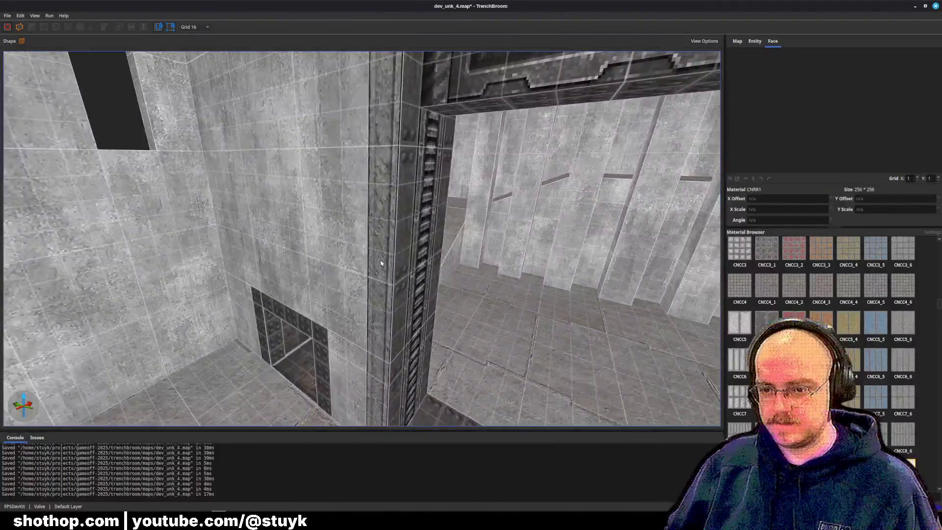
{"action": "scroll", "coordinate": [369, 266], "scroll_direction": "up", "scroll_amount": 5}
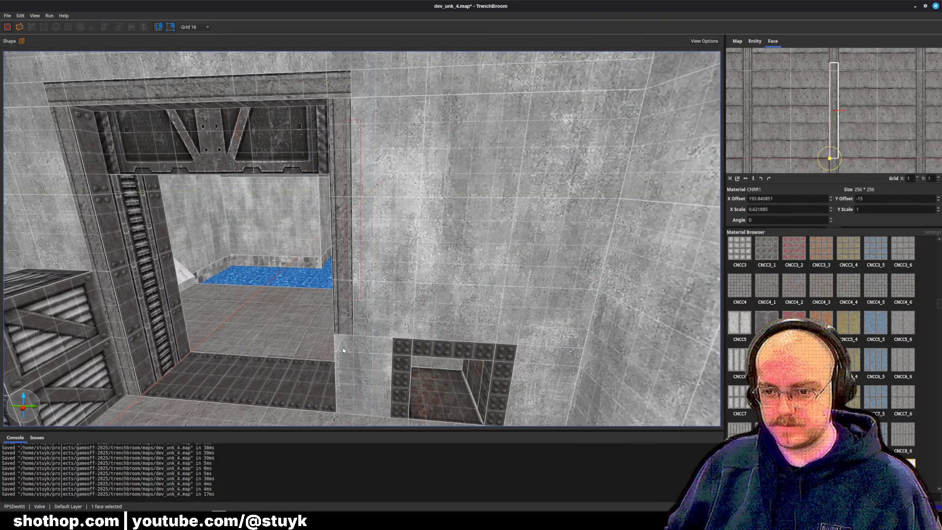
{"action": "key", "text": "Escape"}
- Check the wall brush beside the window frame and the concrete wall face, then save the map
{"action": "scroll", "coordinate": [356, 341], "scroll_direction": "down", "scroll_amount": 2}
{"action": "scroll", "coordinate": [356, 340], "scroll_direction": "down", "scroll_amount": 2}
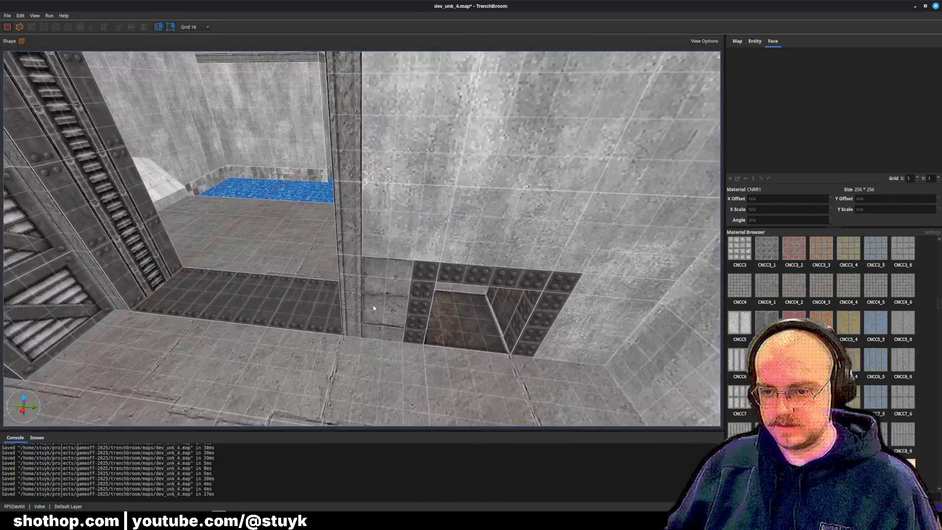
{"action": "left_click", "coordinate": [375, 301]}
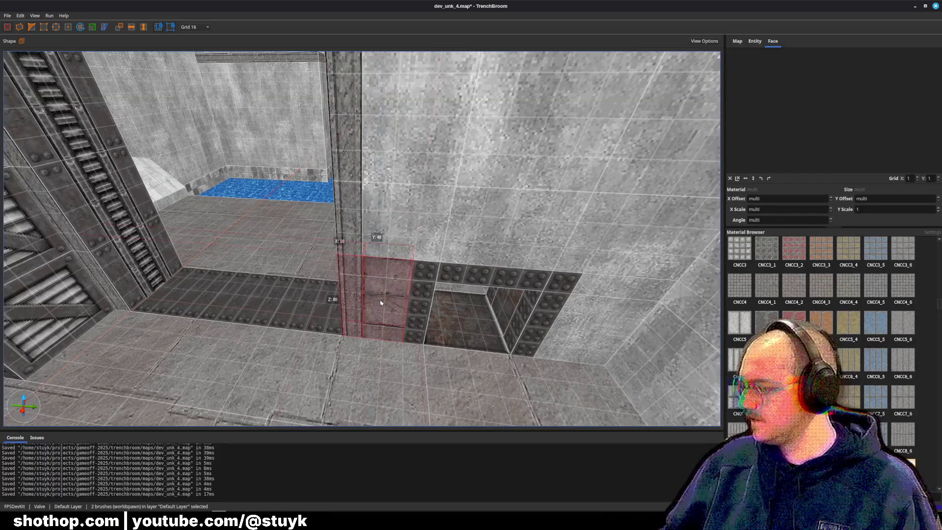
{"action": "key", "text": "Escape"}
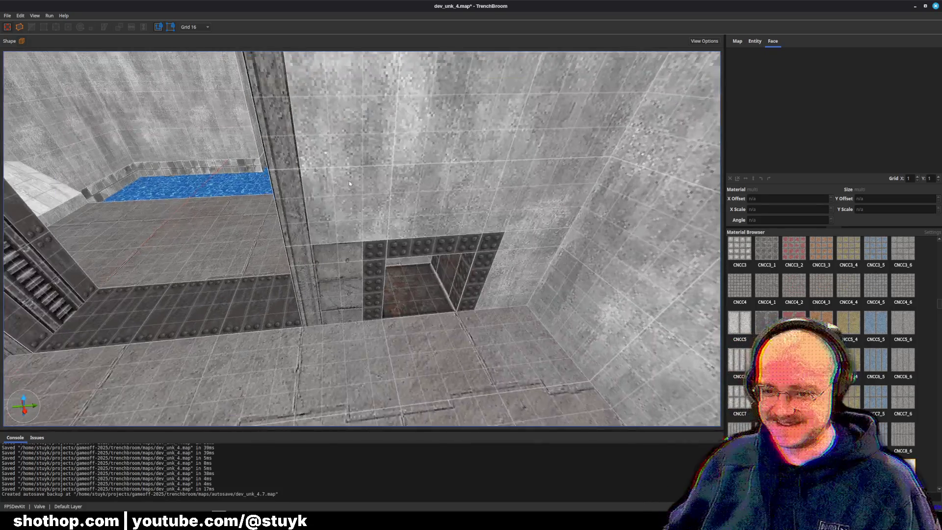
{"action": "left_click", "coordinate": [393, 171]}
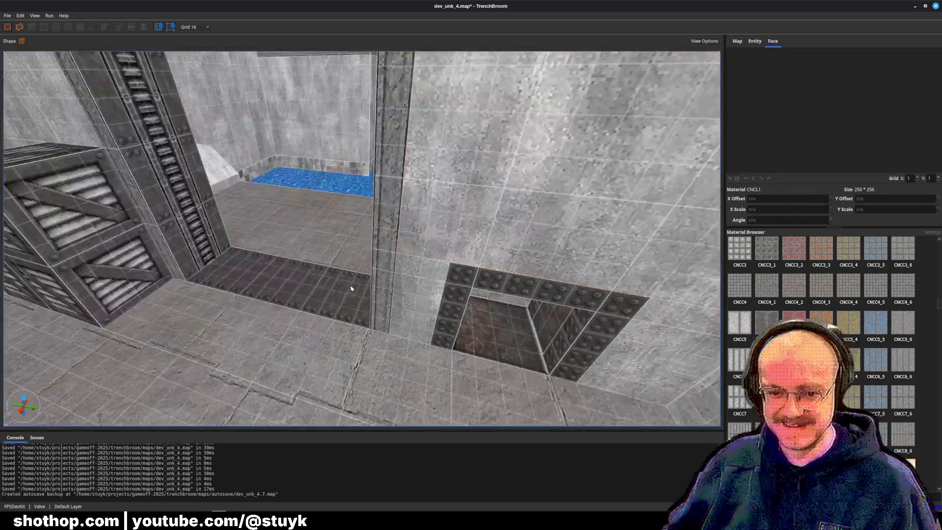
{"action": "key", "text": "ctrl+s"}
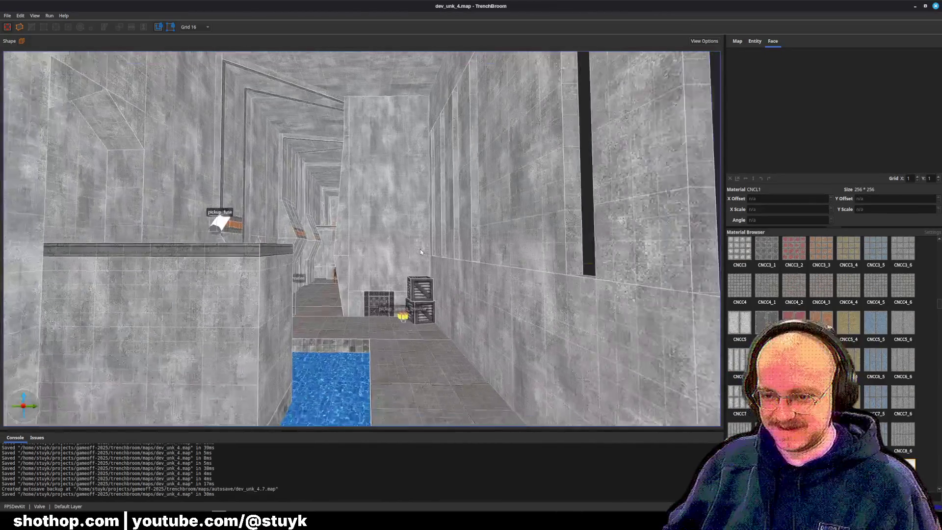
{"action": "key", "text": "ctrl+s"}
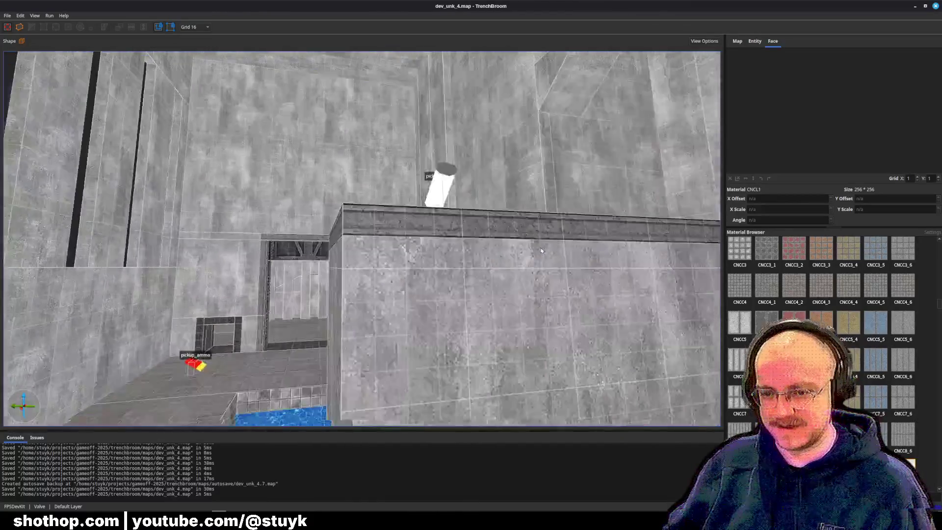
- In Godot, rebuild dev_unk_4 from the map using FuncGodotMap's Build Map button
{"action": "key", "text": "w"}
{"action": "mouse_move", "coordinate": [204, 513]}
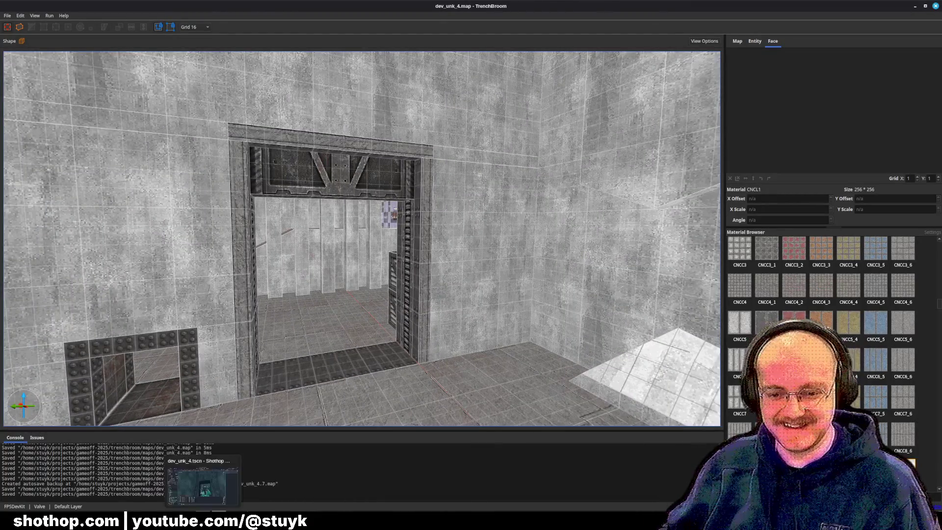
{"action": "left_click", "coordinate": [203, 483]}
{"action": "left_click", "coordinate": [67, 179]}
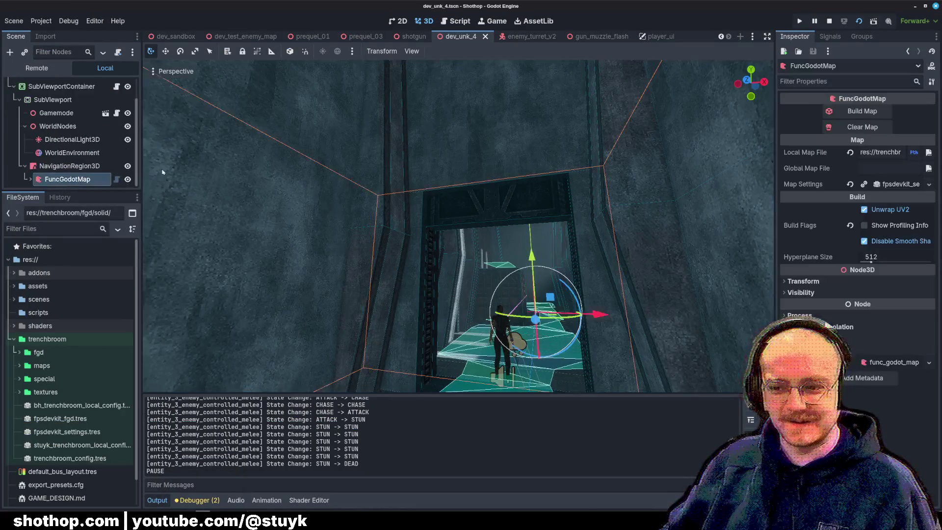
{"action": "left_click", "coordinate": [867, 111]}
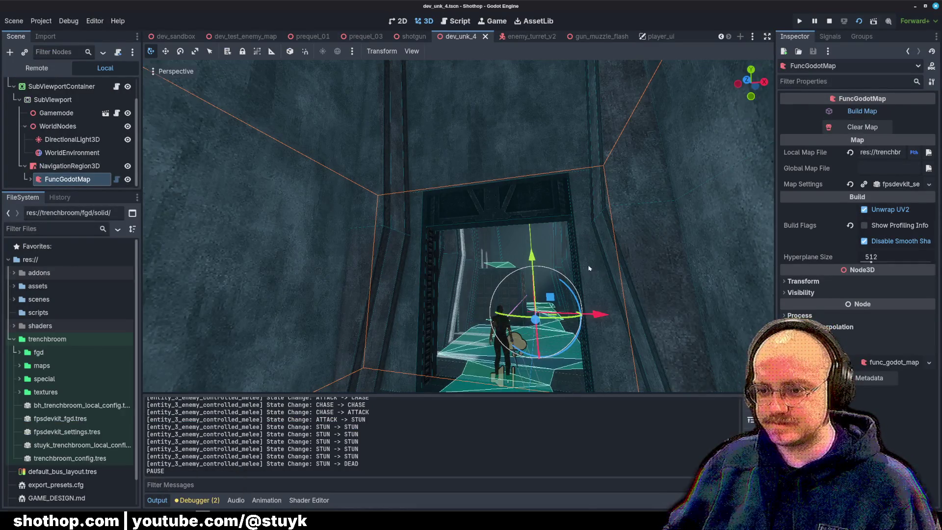
{"action": "scroll", "coordinate": [574, 260], "scroll_direction": "up", "scroll_amount": 3}
{"action": "left_click", "coordinate": [584, 248]}
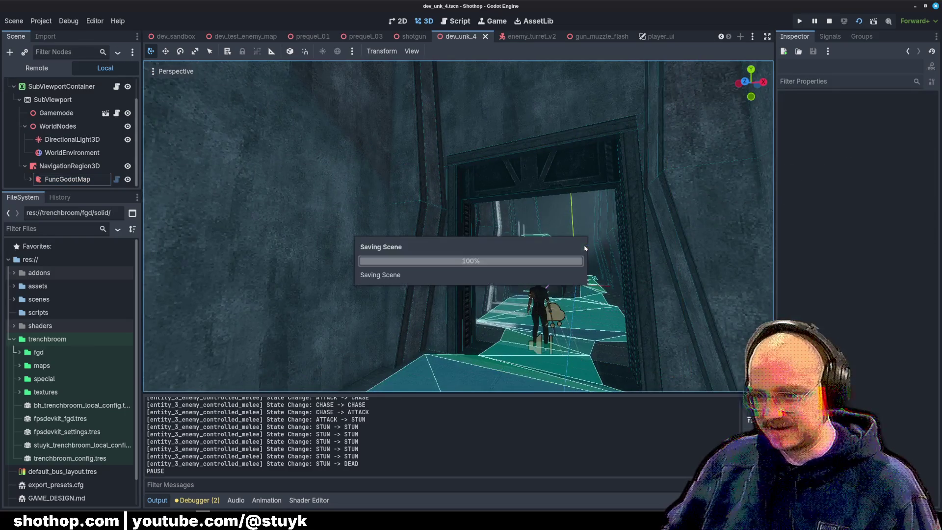
{"action": "scroll", "coordinate": [458, 226], "scroll_direction": "up", "scroll_amount": 2}
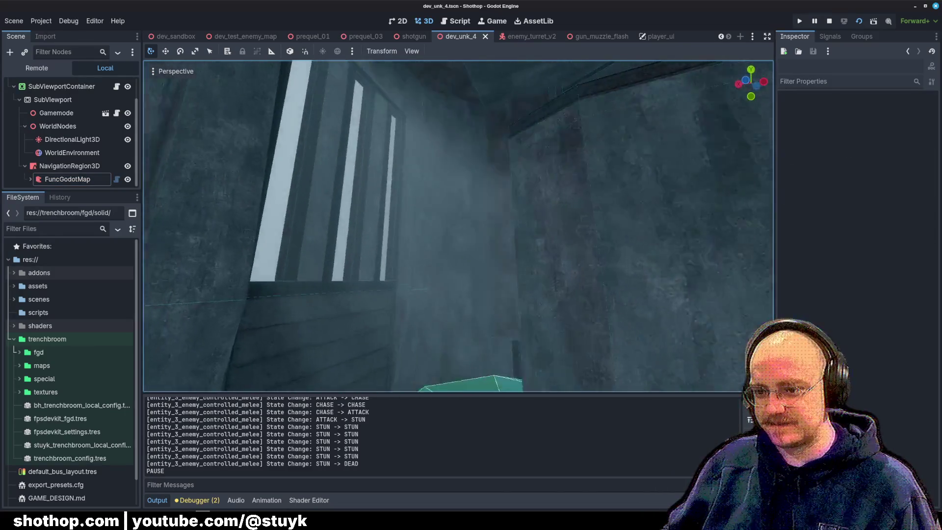
- Fly the editor camera through the doorway, then stop and relaunch the game and walk forward
{"action": "key", "text": "w"}
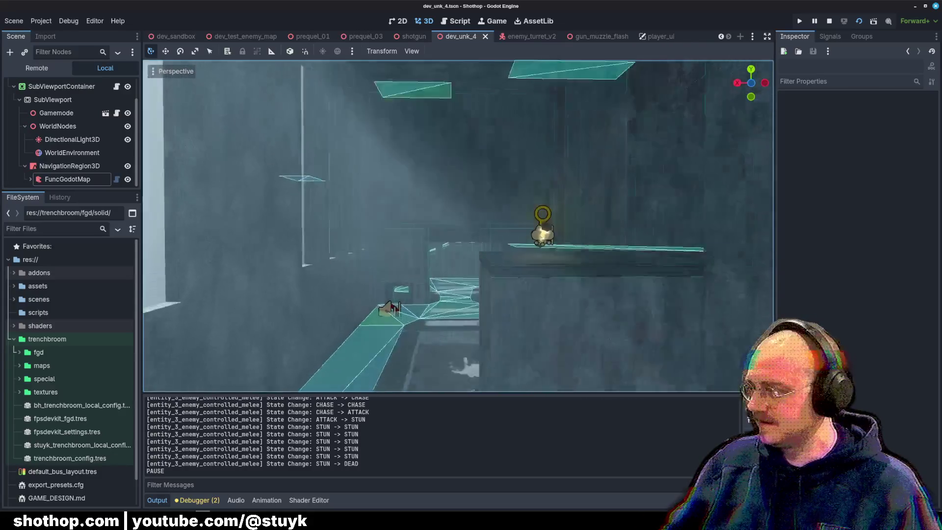
{"action": "key", "text": "w"}
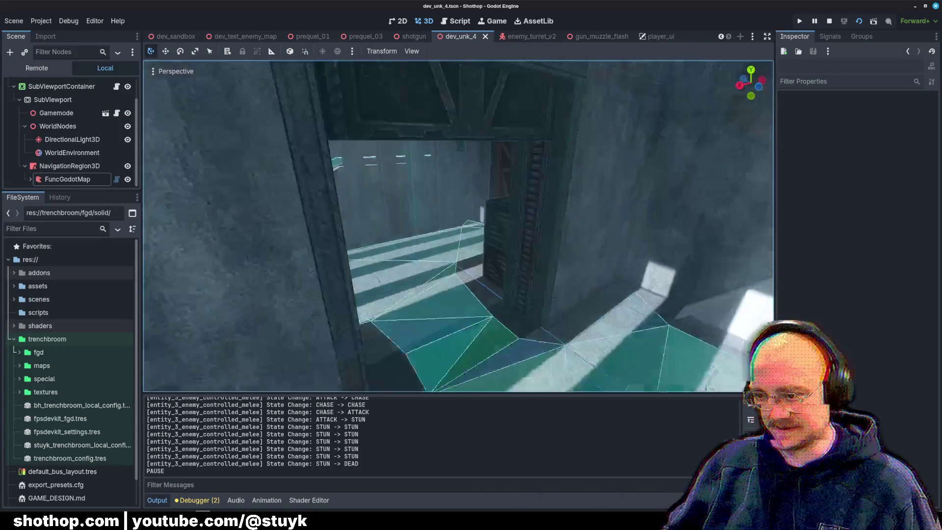
{"action": "key", "text": "w"}
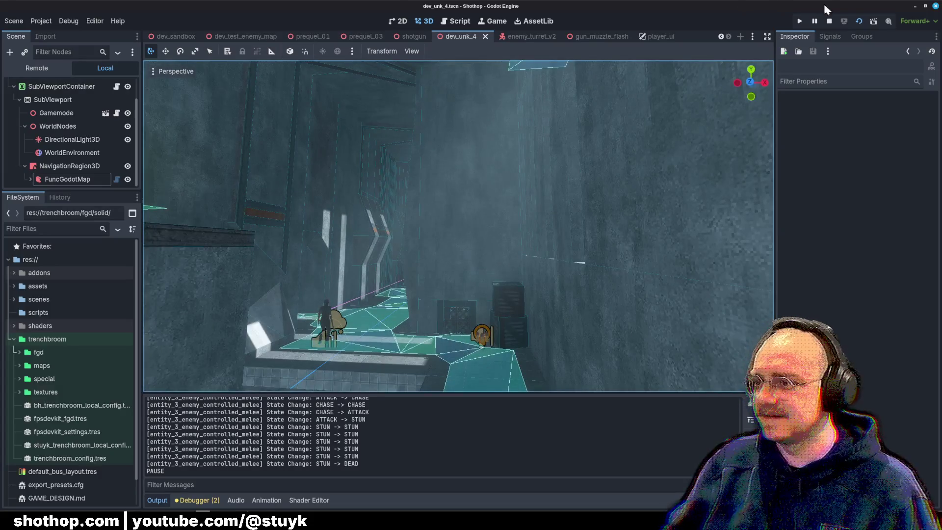
{"action": "left_click", "coordinate": [829, 20]}
{"action": "left_click", "coordinate": [859, 21]}
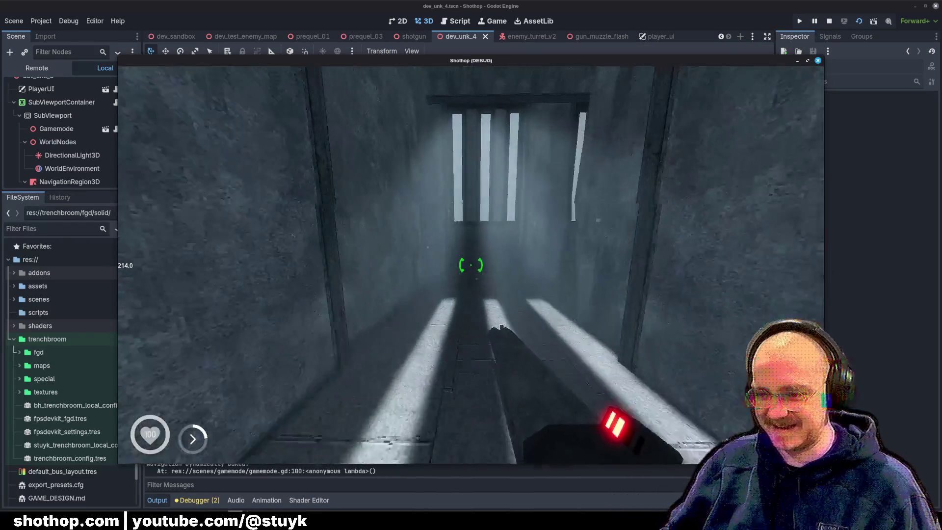
{"action": "key", "text": "w"}
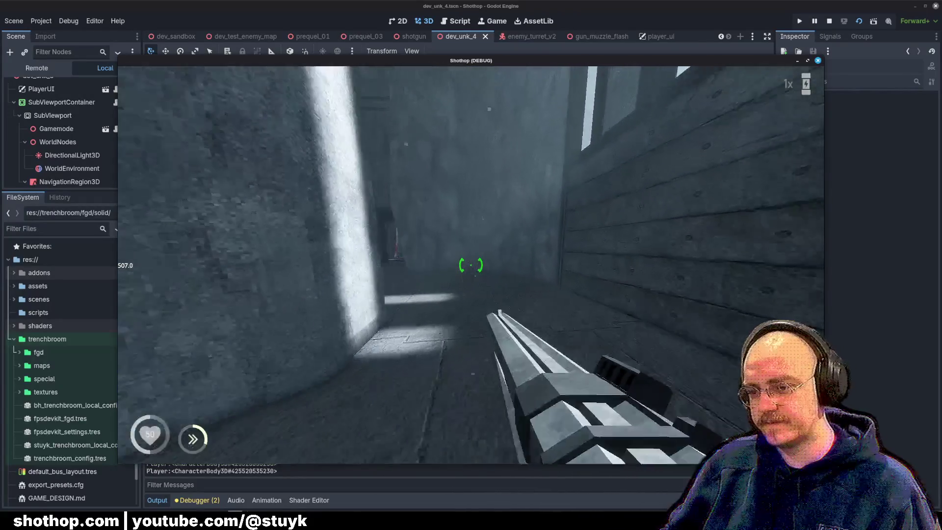
- Walk past the container through the corridors and rooms, firing at an enemy along the way
{"action": "key", "text": "w"}
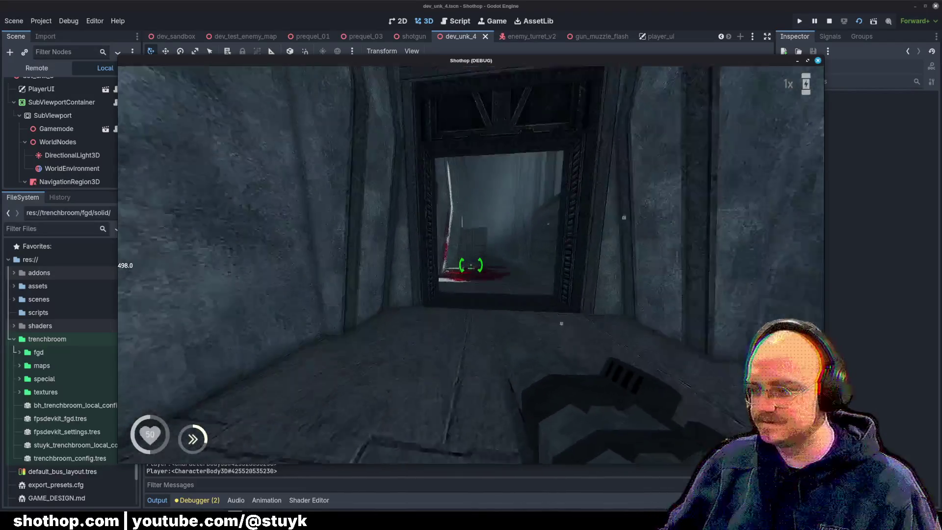
{"action": "key", "text": "w"}
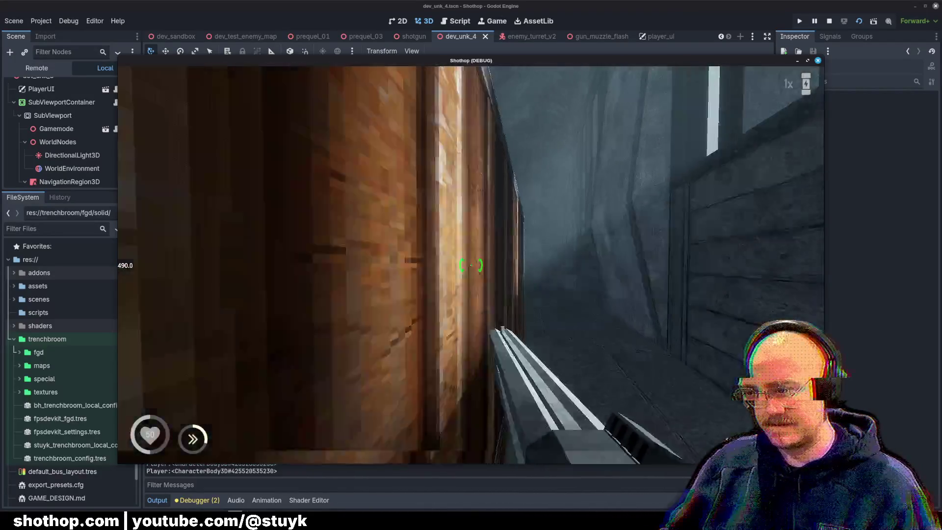
{"action": "key", "text": "w"}
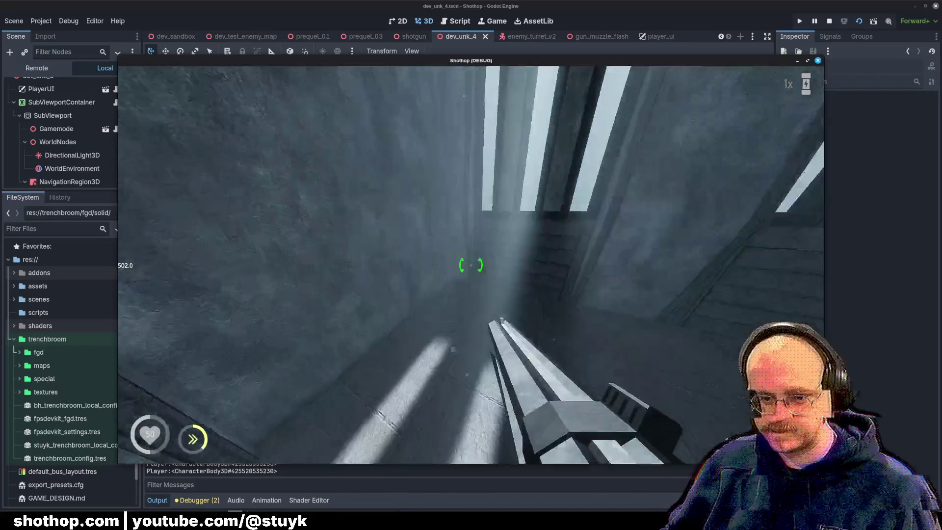
{"action": "key", "text": "w"}
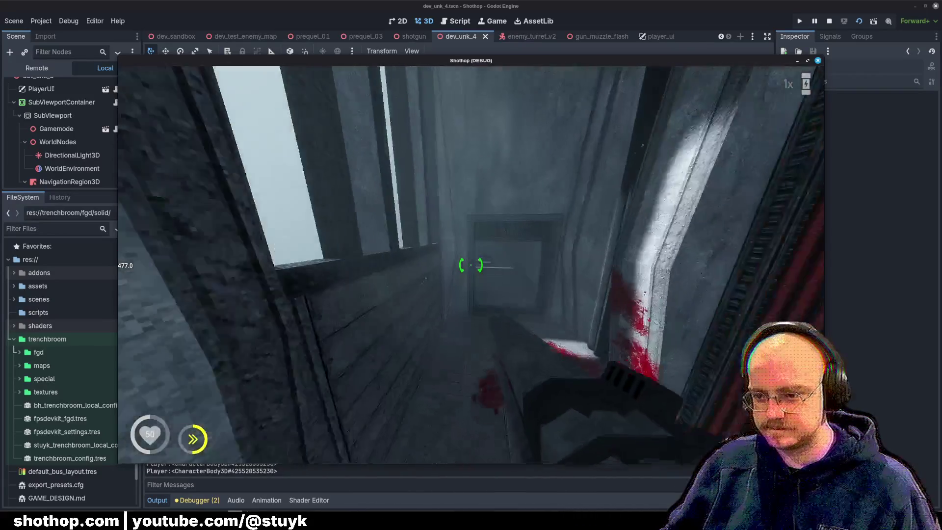
{"action": "key", "text": "w"}
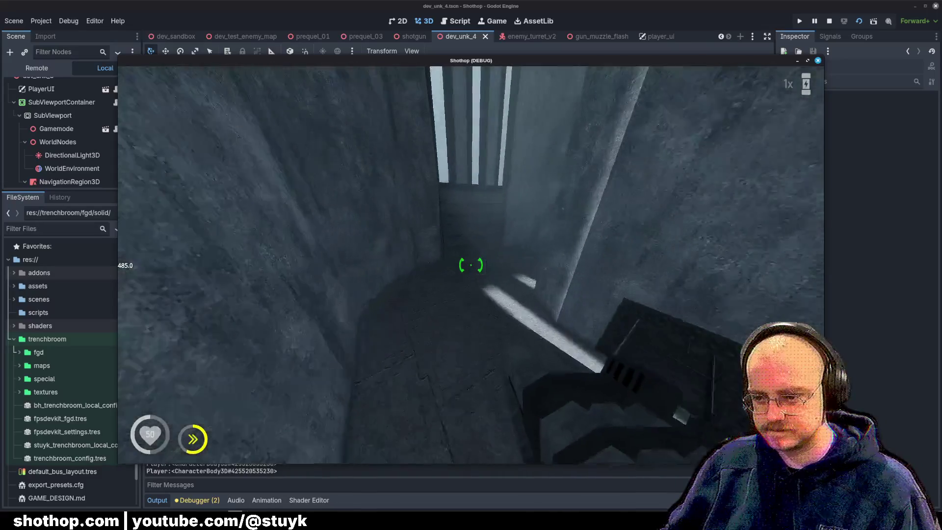
{"action": "key", "text": "w"}
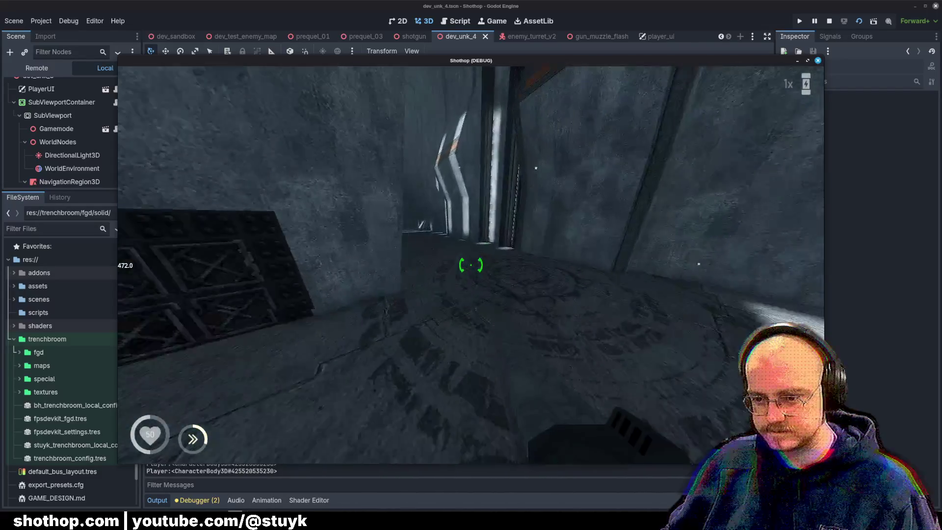
{"action": "key", "text": "w"}
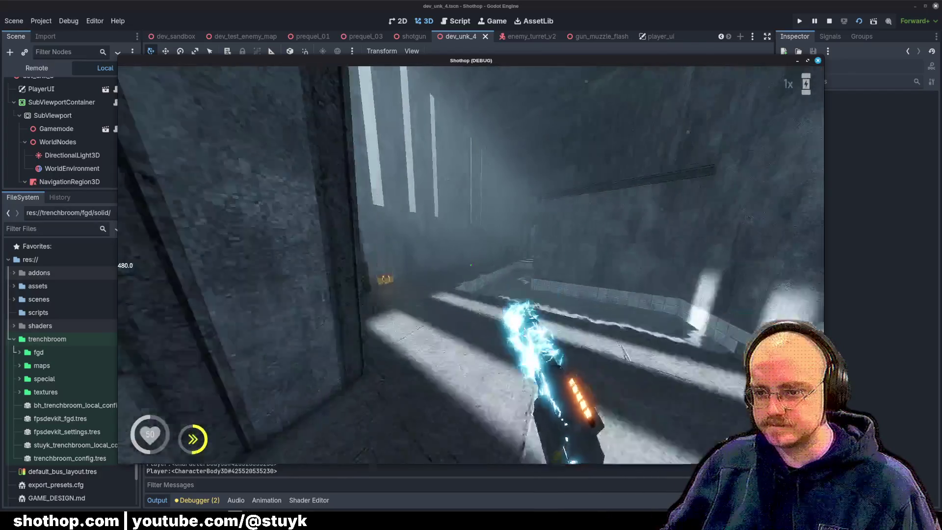
{"action": "key", "text": "w"}
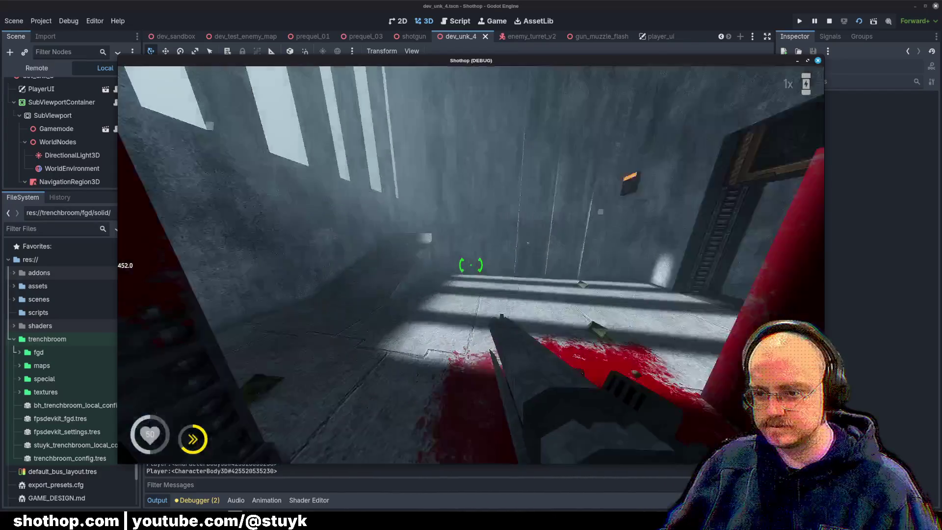
{"action": "key", "text": "w"}
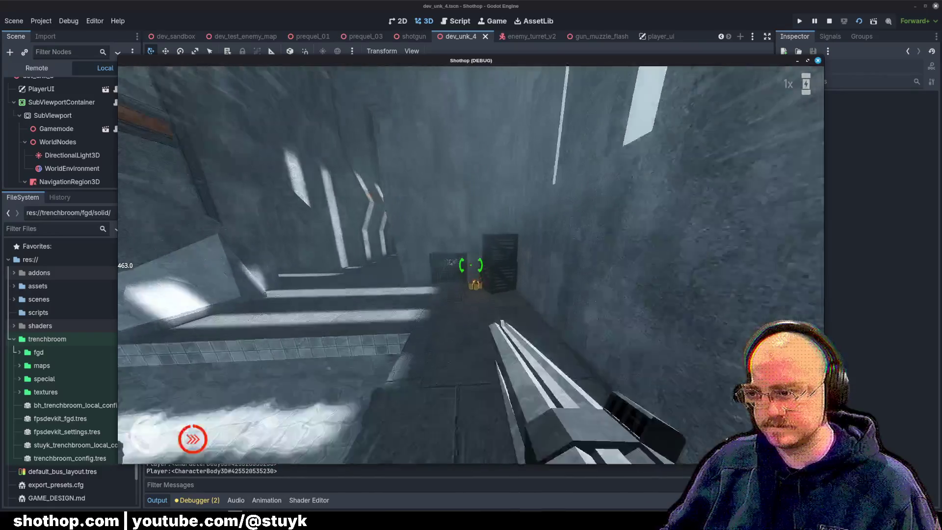
{"action": "key", "text": "w"}
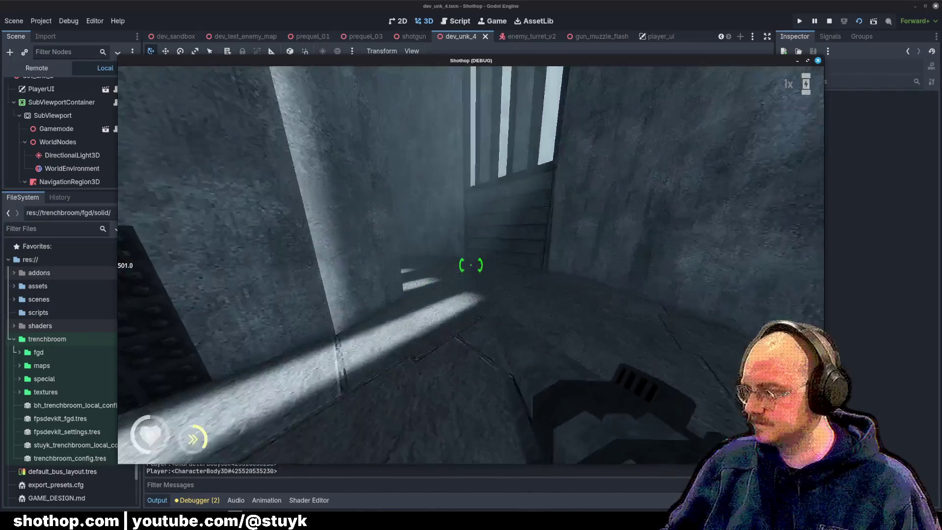
{"action": "key", "text": "w"}
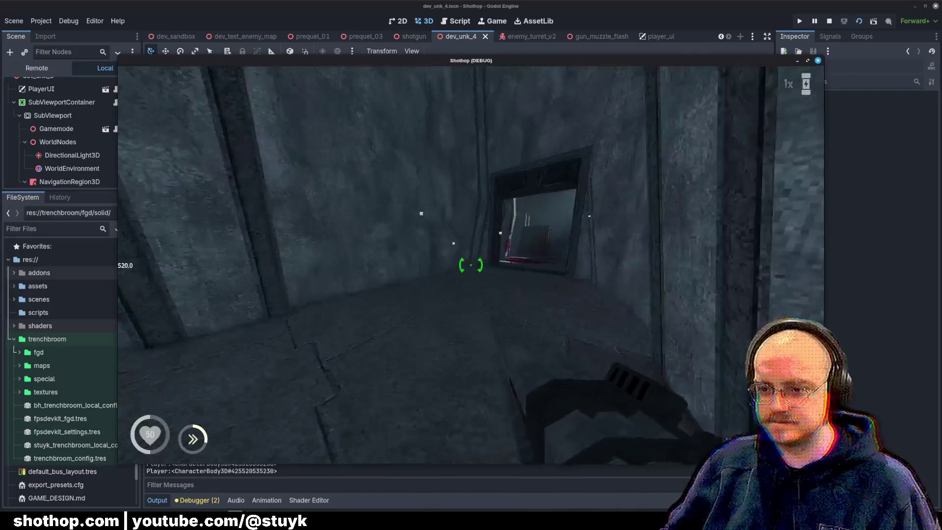
{"action": "key", "text": "w"}
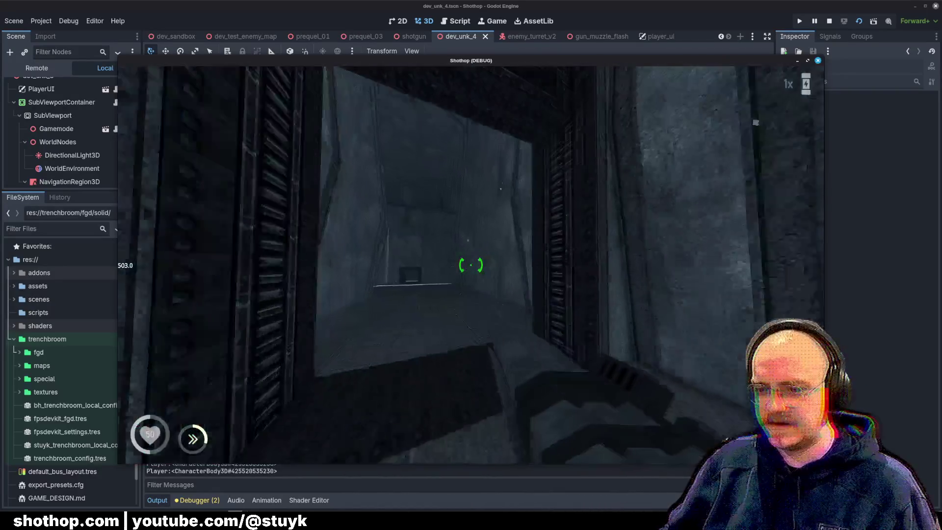
{"action": "key", "text": "w"}
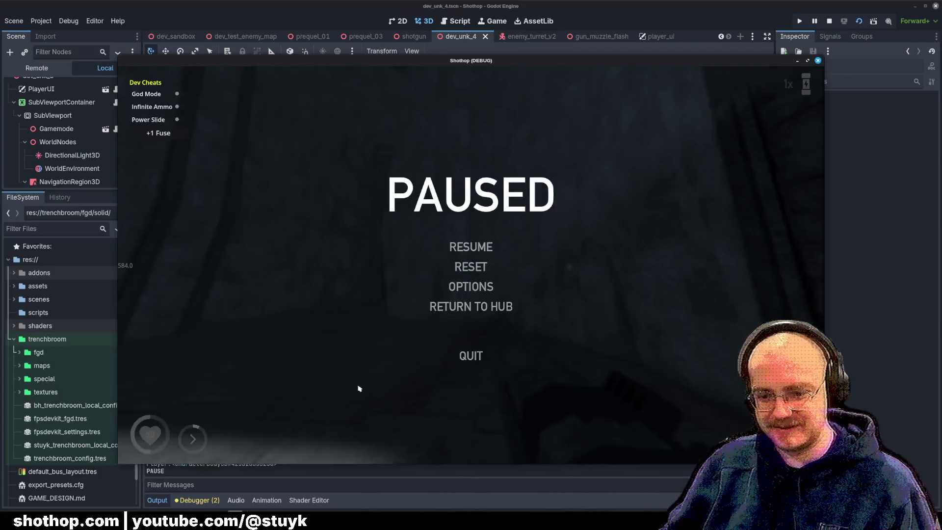
- Back in TrenchBroom, fly up close to the slotted barred window and pull back to view it
{"action": "key", "text": "alt+Tab"}
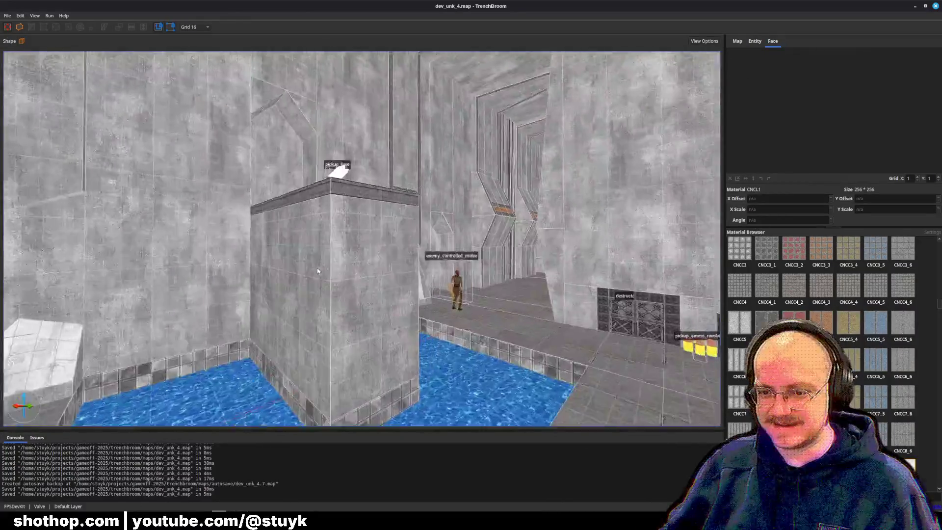
{"action": "key", "text": "w"}
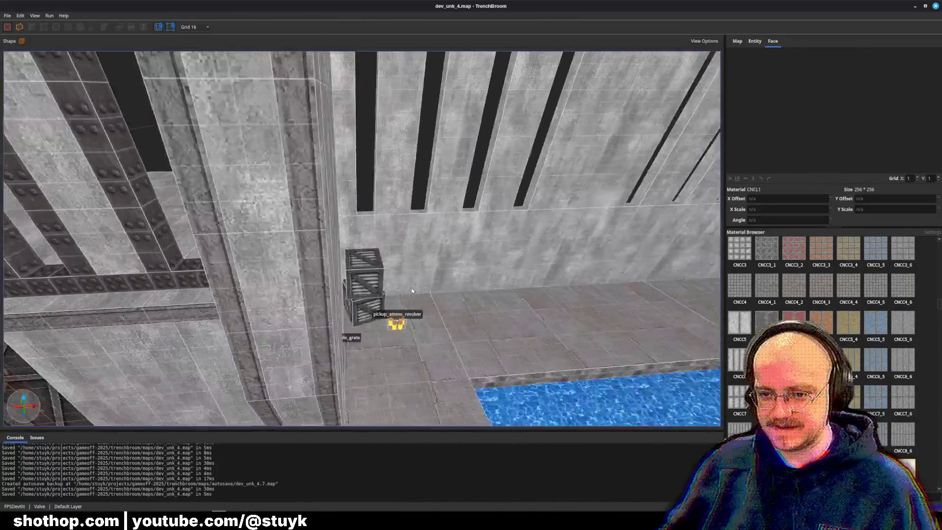
{"action": "key", "text": "w"}
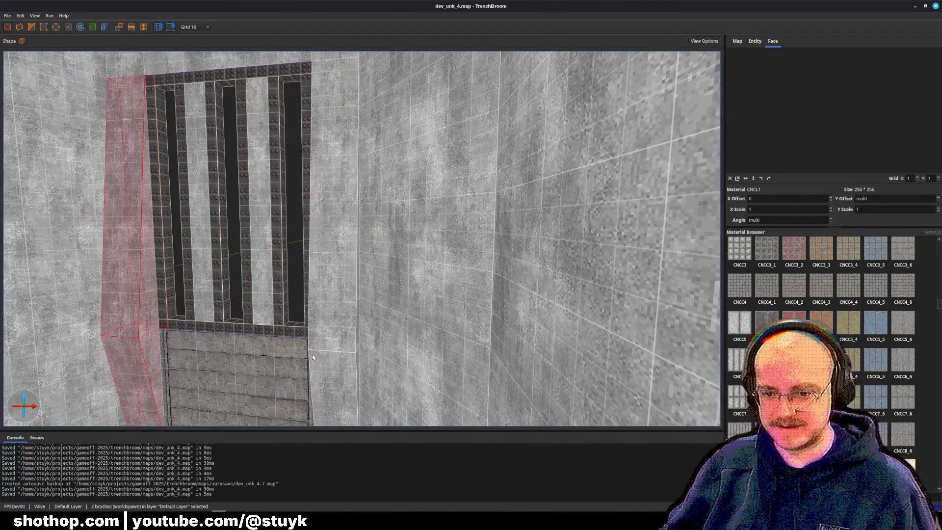
{"action": "key", "text": "s"}
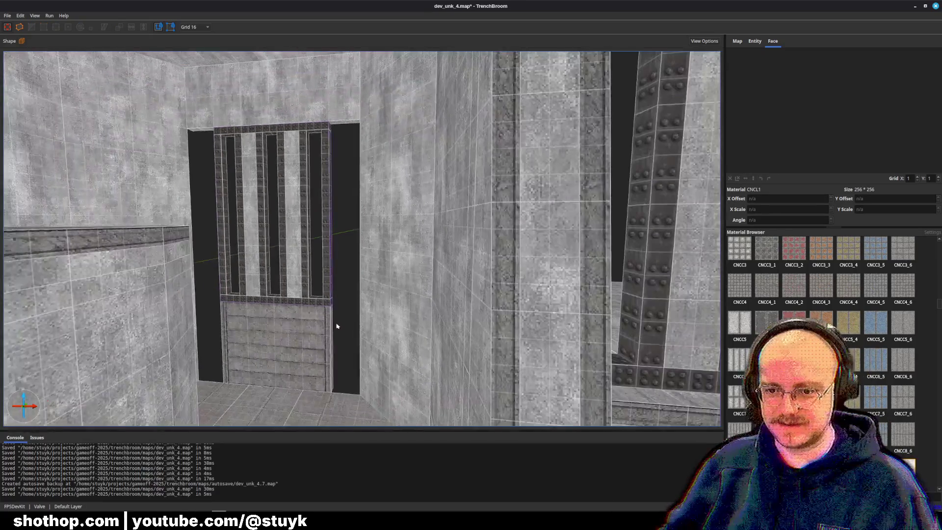
{"action": "key", "text": "w"}
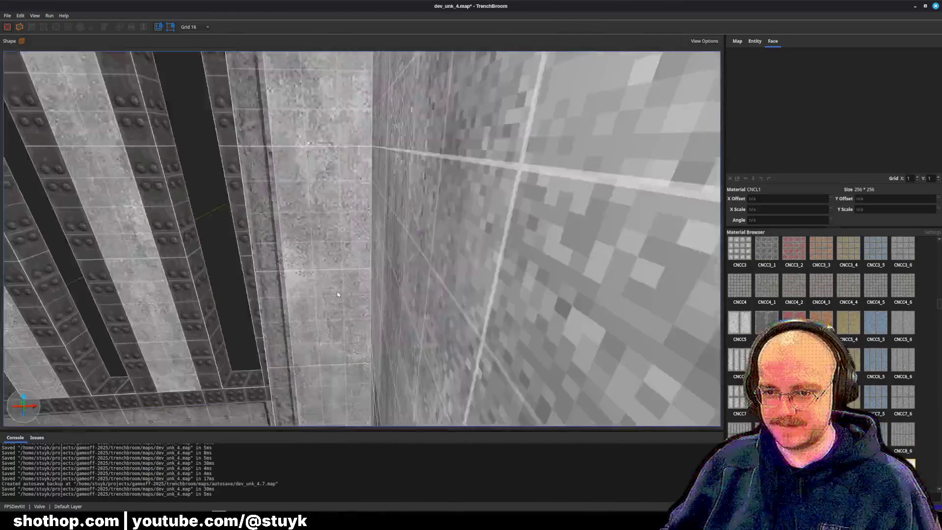
{"action": "key", "text": "s"}
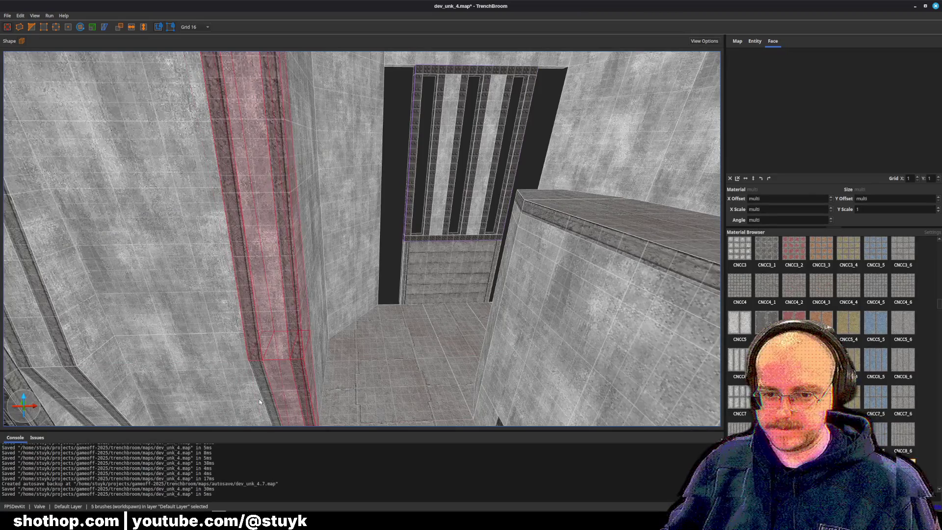
- Select the pillar brush and angle the view down onto the barred window and floor
{"action": "key", "text": "Escape"}
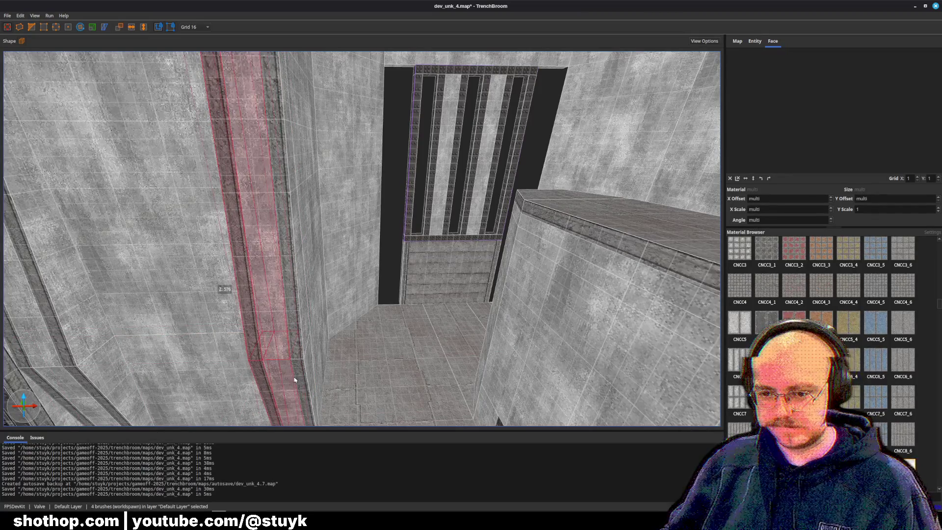
{"action": "left_click", "coordinate": [288, 282], "text": "ctrl"}
{"action": "left_click_drag", "start_coordinate": [307, 205], "coordinate": [314, 193]}
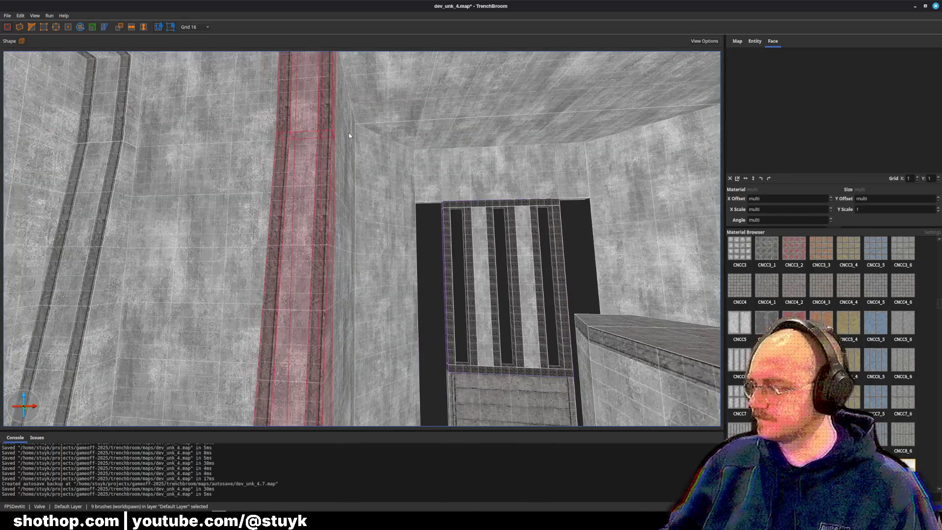
{"action": "left_click_drag", "start_coordinate": [349, 136], "coordinate": [359, 154]}
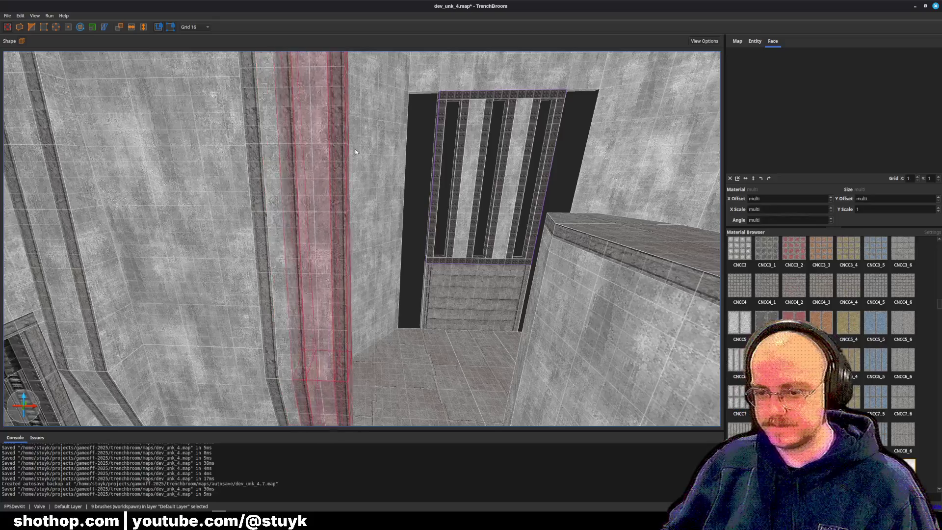
{"action": "key", "text": "a"}
{"action": "key", "text": "a"}
{"action": "key", "text": "a"}
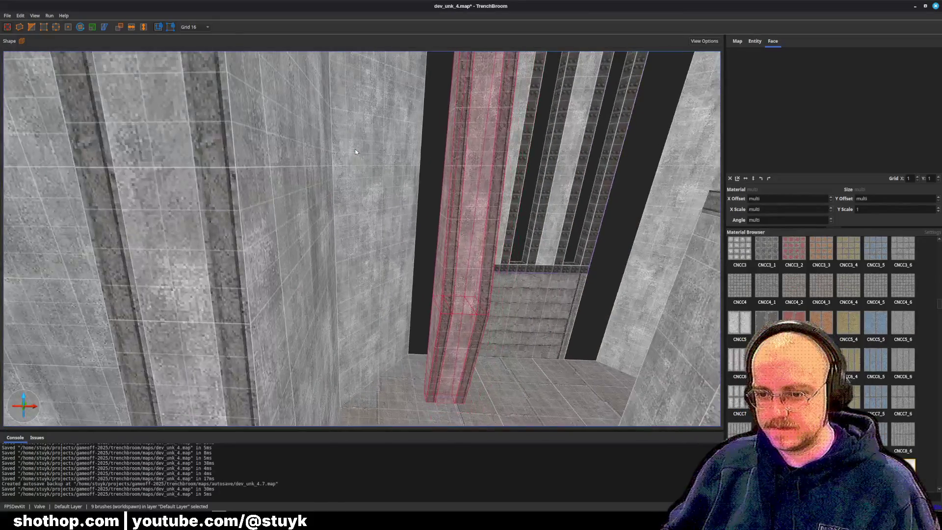
{"action": "key", "text": "d"}
{"action": "key", "text": "d"}
{"action": "key", "text": "d"}
{"action": "mouse_move", "coordinate": [355, 152]}
{"action": "left_mouse_down"}
{"action": "mouse_move", "coordinate": [499, 192]}
{"action": "mouse_move", "coordinate": [473, 231]}
{"action": "mouse_move", "coordinate": [515, 231]}
{"action": "mouse_move", "coordinate": [524, 212]}
{"action": "left_mouse_up"}
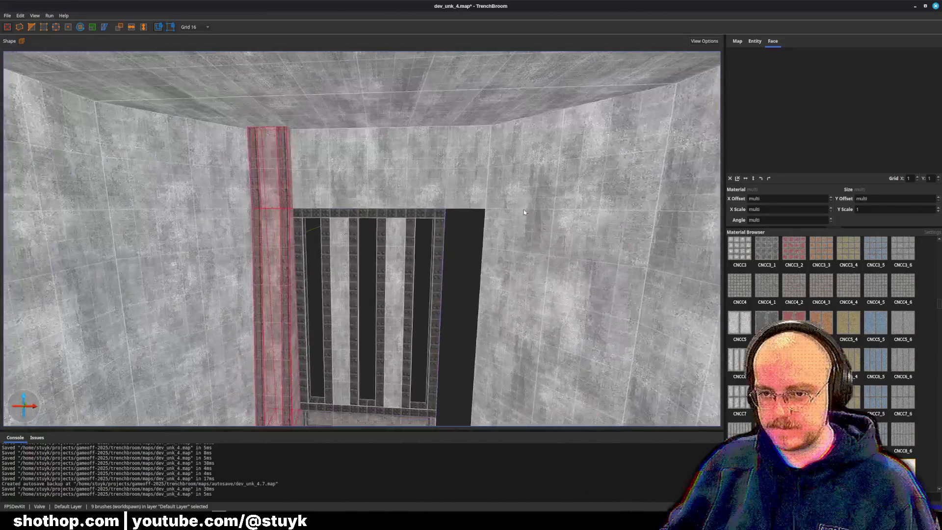
- Move up to the pillar before the window, deselect it, and save the map
{"action": "key", "text": "w"}
{"action": "key", "text": "a"}
{"action": "key", "text": "a"}
{"action": "key", "text": "a"}
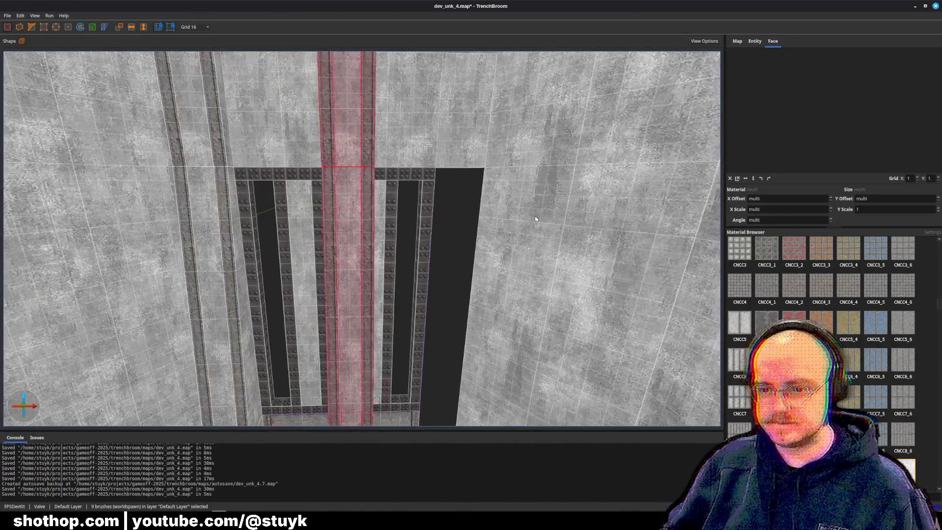
{"action": "key", "text": "a"}
{"action": "key", "text": "Escape"}
{"action": "left_click_drag", "start_coordinate": [535, 219], "coordinate": [437, 236]}
{"action": "key", "text": "ctrl+s"}
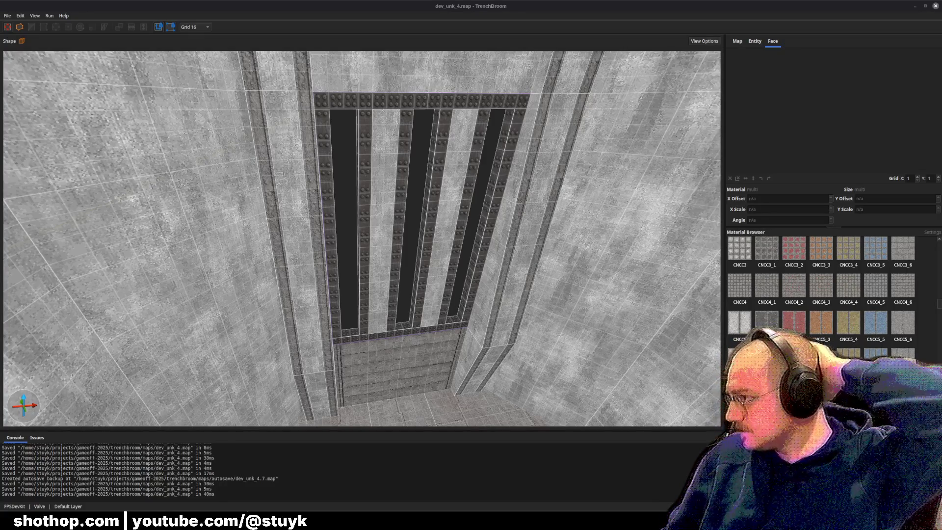
{"action": "key", "text": "alt+Tab"}
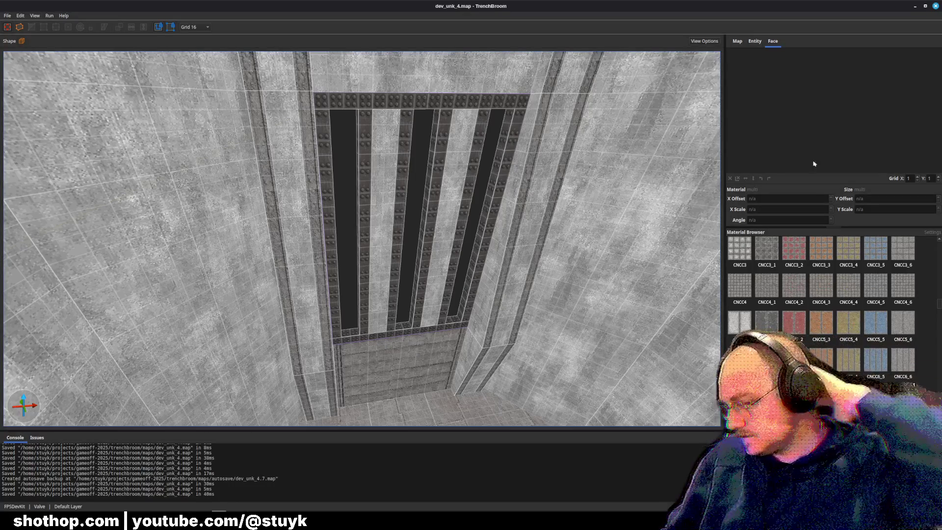
{"action": "scroll", "coordinate": [376, 231], "scroll_direction": "up", "scroll_amount": 10}
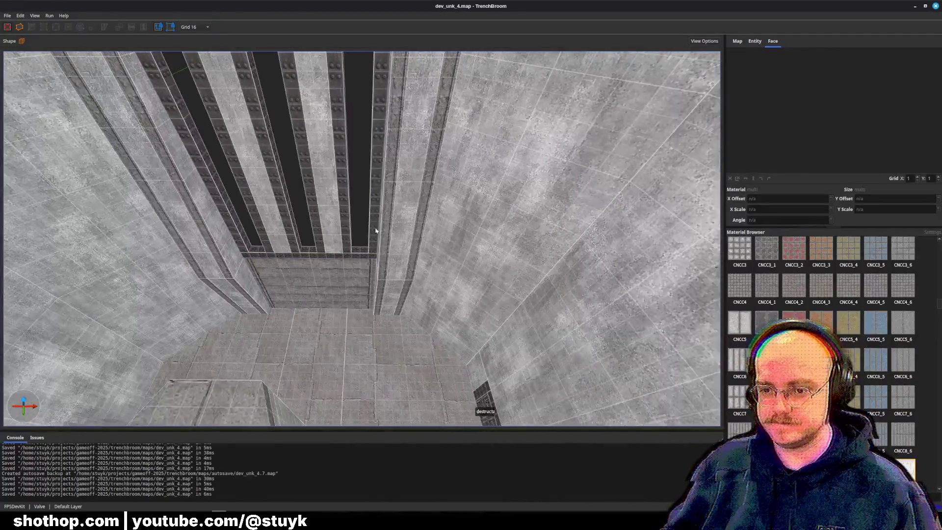
{"action": "left_click", "coordinate": [382, 236]}
{"action": "left_click", "coordinate": [400, 245], "text": "ctrl"}
{"action": "left_click", "coordinate": [414, 256], "text": "ctrl"}
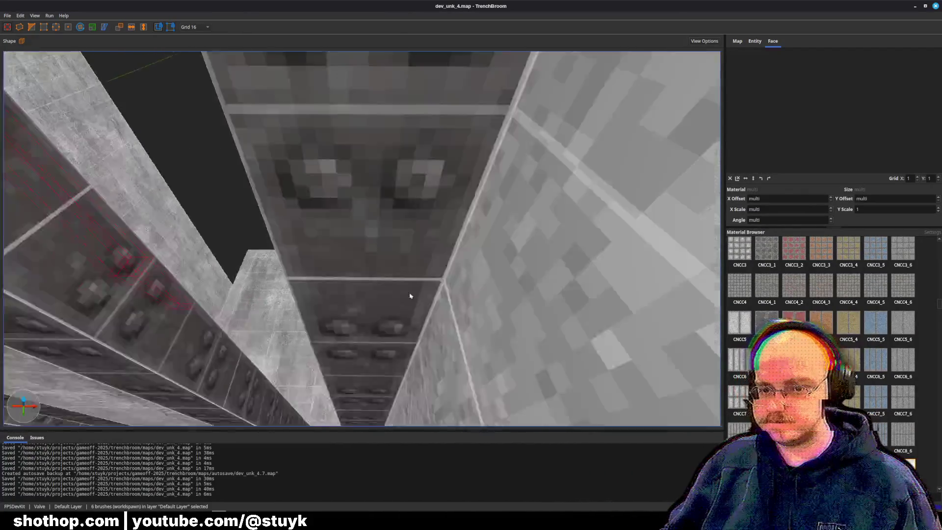
{"action": "scroll", "coordinate": [414, 295], "scroll_direction": "down", "scroll_amount": 10}
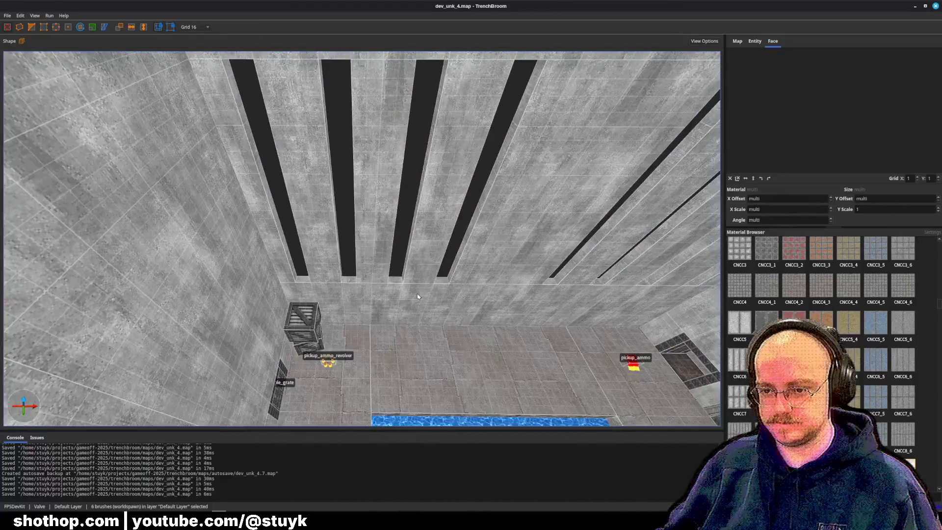
- Stretch the dark wall brush beside the bars across the pillars
{"action": "left_click", "coordinate": [273, 242]}
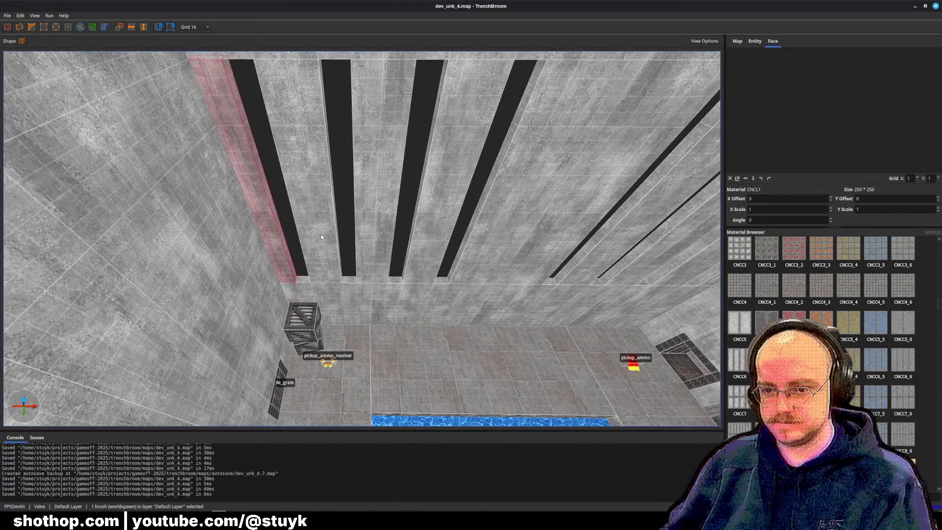
{"action": "left_click", "coordinate": [305, 273]}
{"action": "left_click_drag", "start_coordinate": [399, 260], "coordinate": [642, 270]}
{"action": "left_click", "coordinate": [552, 284]}
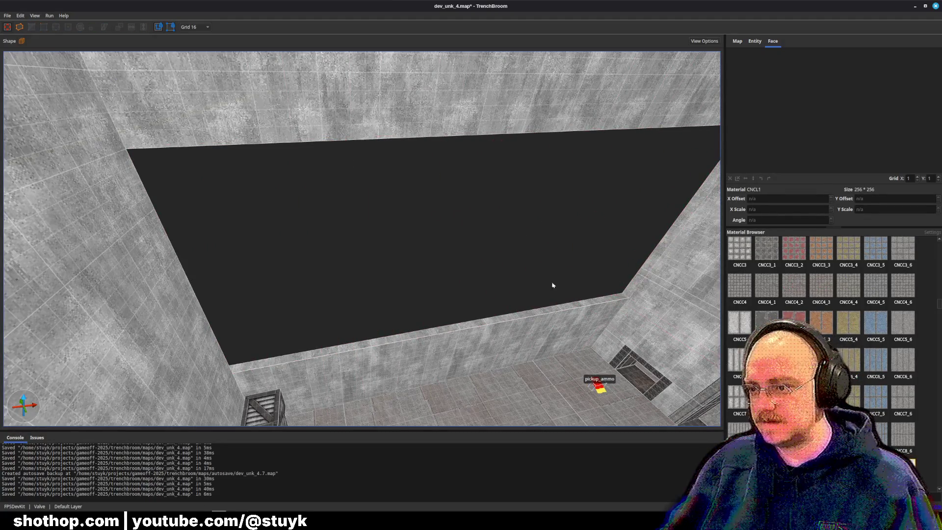
- Nudge the barred window group right into the dark wall opening
{"action": "scroll", "coordinate": [506, 282], "scroll_direction": "down", "scroll_amount": 5}
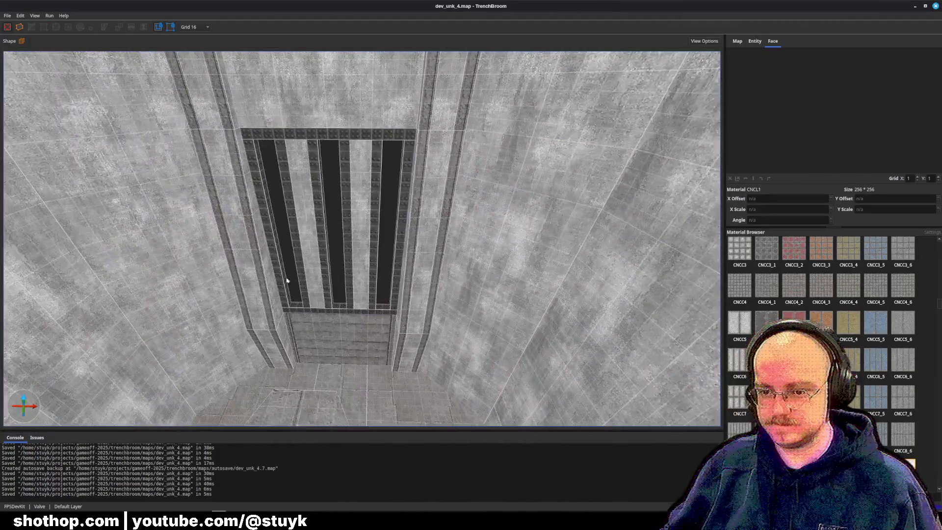
{"action": "left_click", "coordinate": [287, 280]}
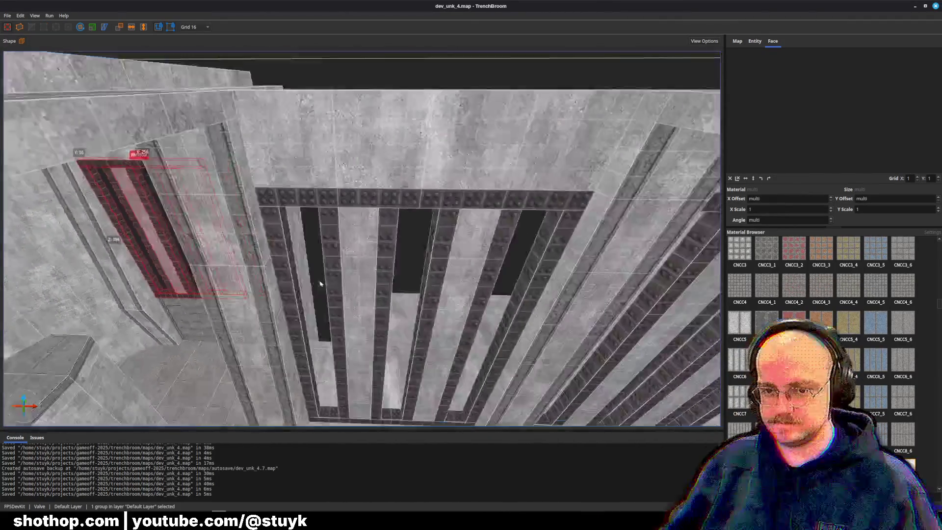
{"action": "scroll", "coordinate": [320, 283], "scroll_direction": "up", "scroll_amount": 3}
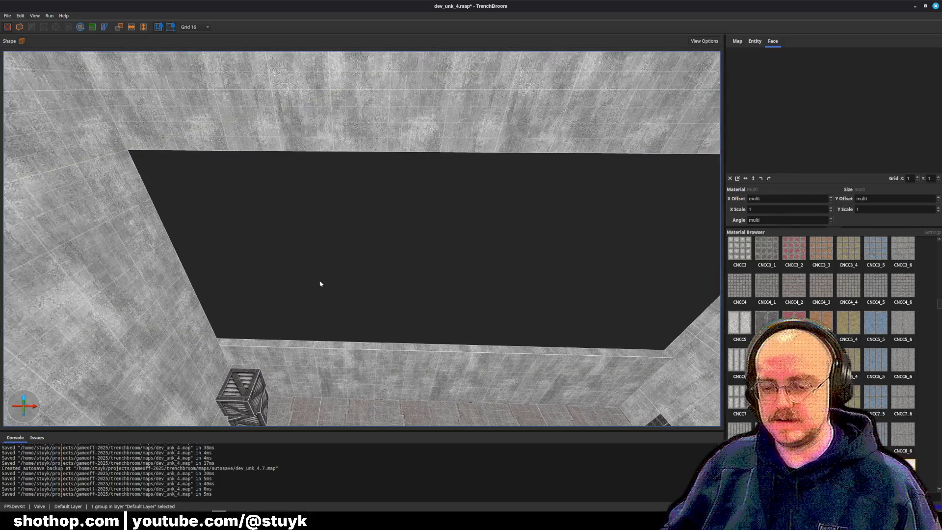
{"action": "key", "text": "Right"}
{"action": "key", "text": "Right"}
{"action": "key", "text": "Right"}
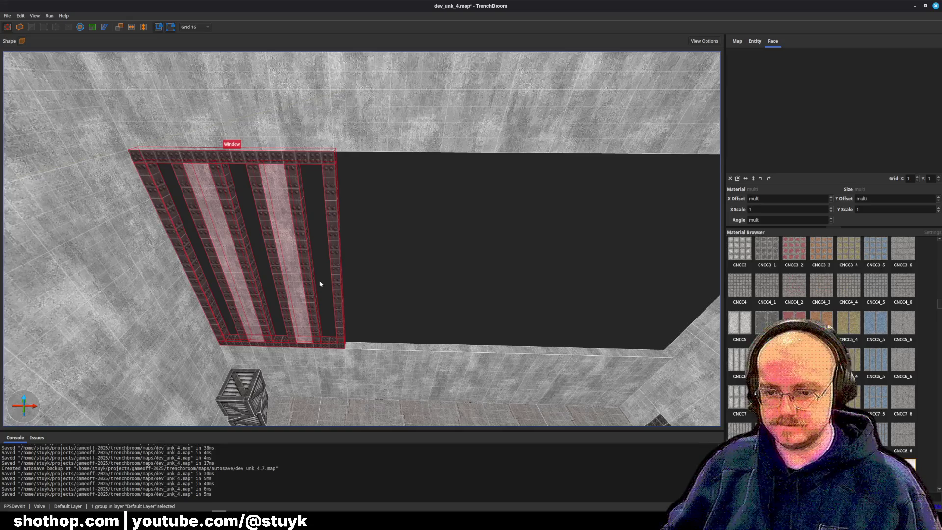
{"action": "key", "text": "s"}
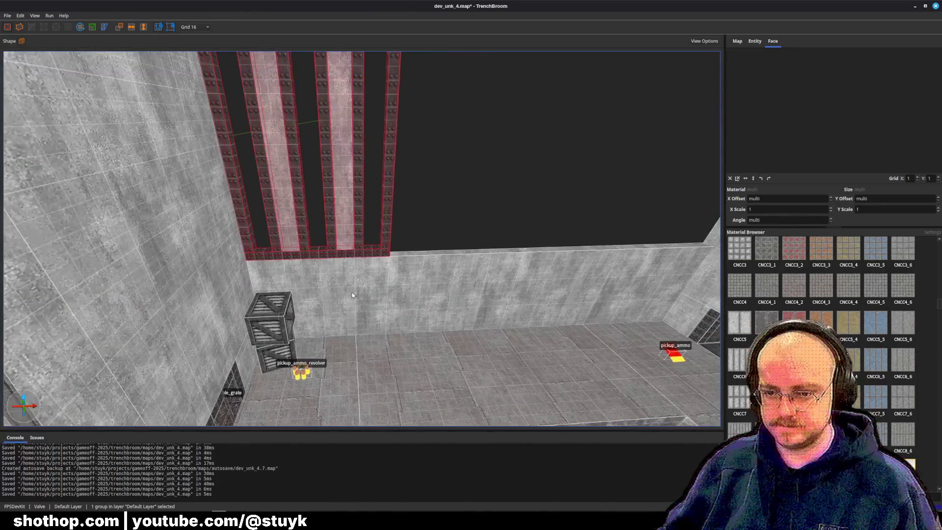
{"action": "key", "text": "Right"}
{"action": "key", "text": "Right"}
{"action": "key", "text": "Right"}
{"action": "key", "text": "Escape"}
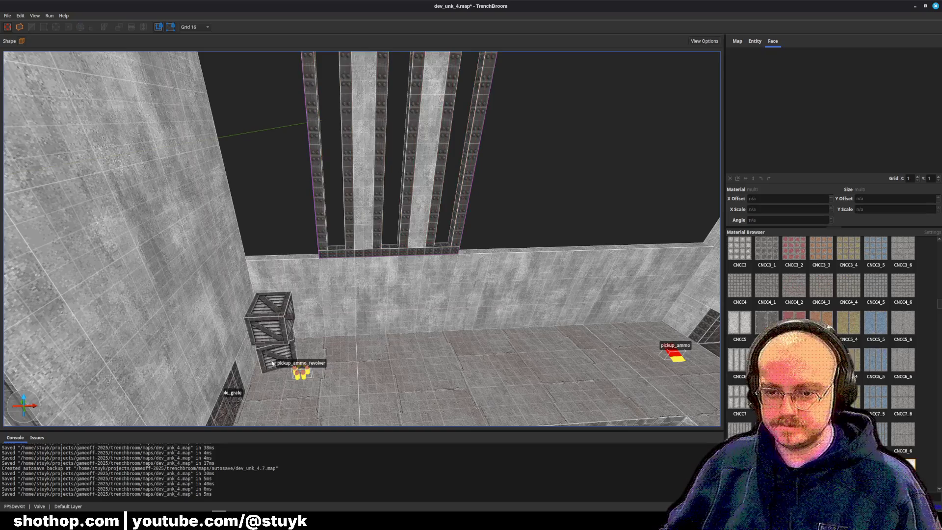
{"action": "key", "text": "Escape"}
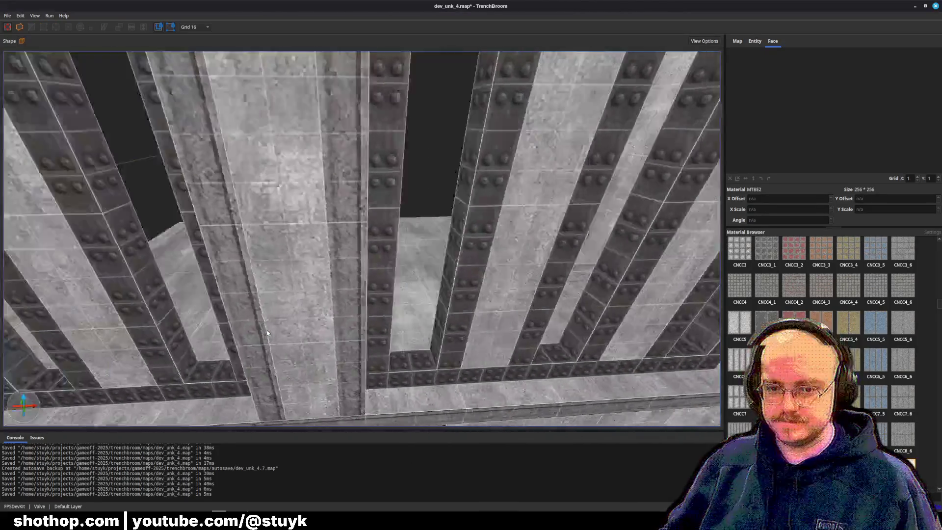
- Look over the pillar, slats and wall below from several angles
{"action": "key", "text": "a"}
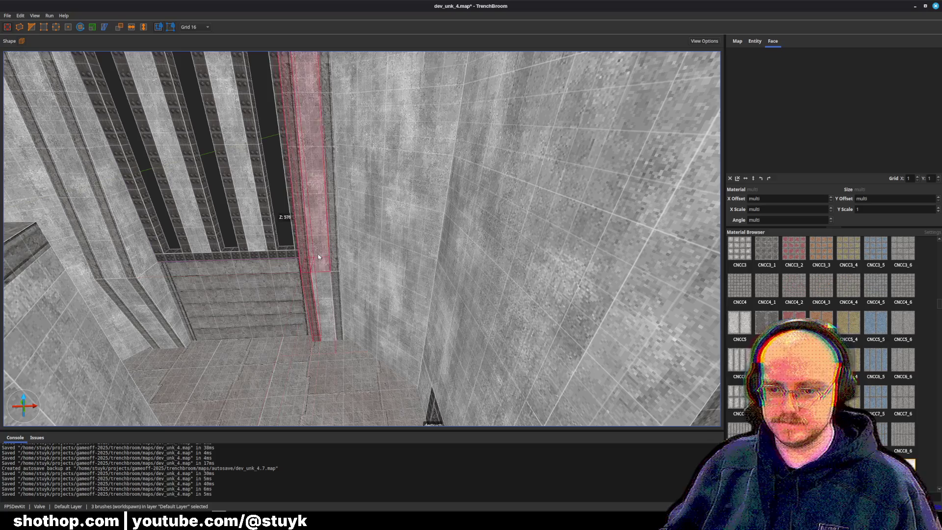
{"action": "left_click_drag", "start_coordinate": [330, 233], "coordinate": [327, 213]}
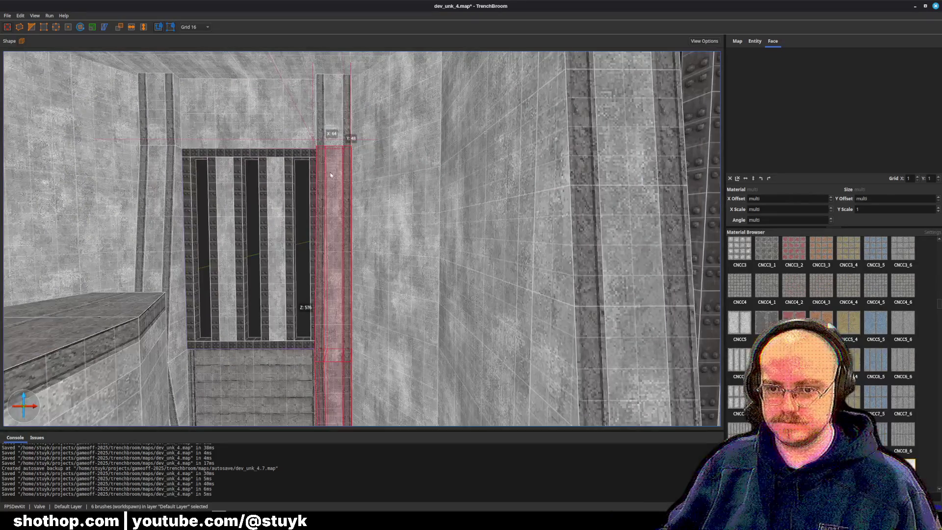
{"action": "left_click_drag", "start_coordinate": [348, 114], "coordinate": [374, 181]}
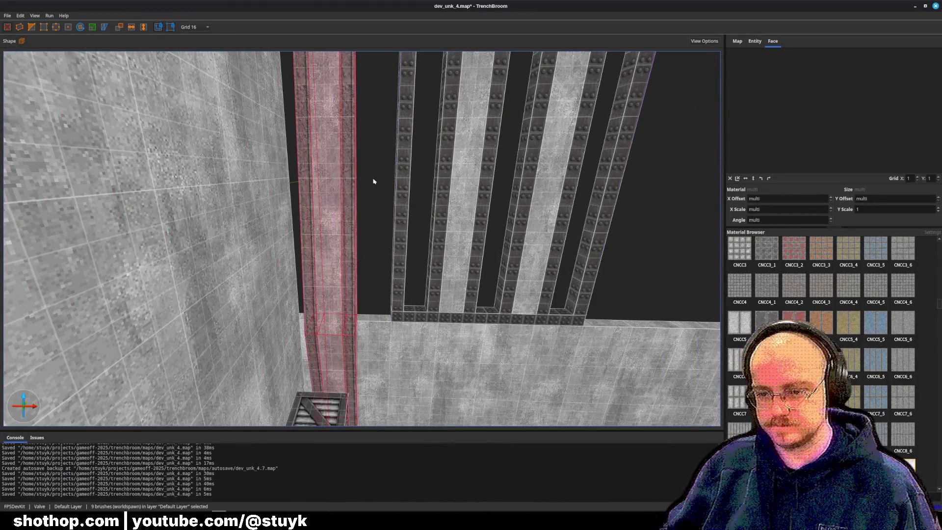
{"action": "mouse_move", "coordinate": [374, 181]}
{"action": "left_mouse_down"}
{"action": "mouse_move", "coordinate": [371, 199]}
{"action": "mouse_move", "coordinate": [393, 211]}
{"action": "mouse_move", "coordinate": [349, 238]}
{"action": "left_mouse_up"}
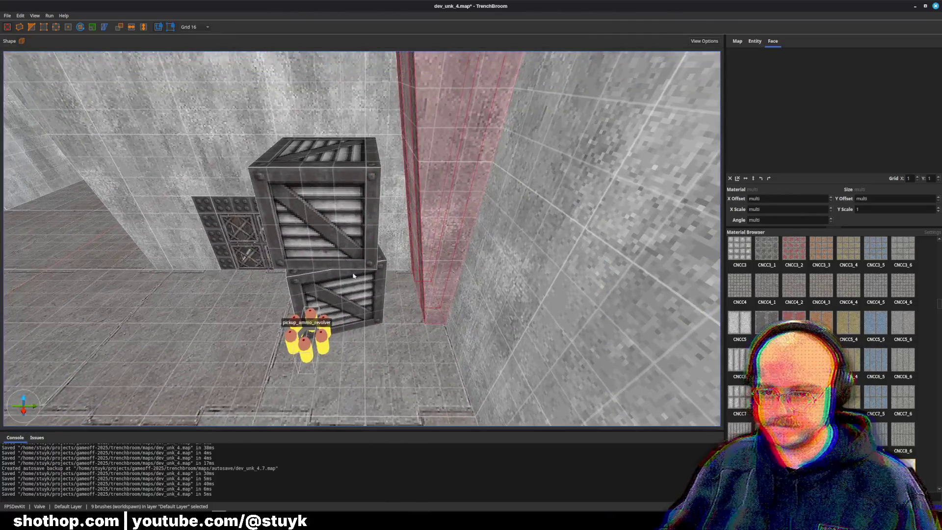
- Pick pickup_ammo_revolver beside the crates and bring it over near pickup_ammo by the water
{"action": "left_click", "coordinate": [345, 239]}
{"action": "left_click", "coordinate": [345, 238], "text": "ctrl"}
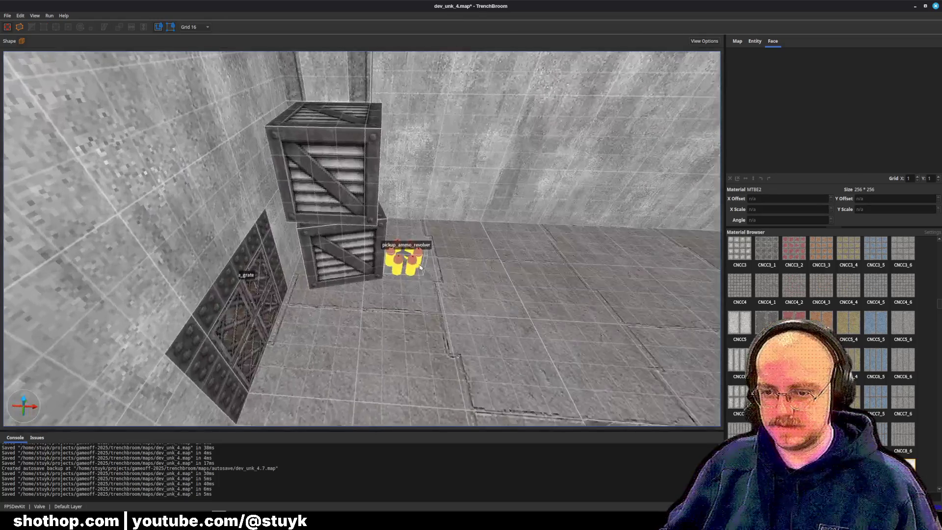
{"action": "left_click", "coordinate": [411, 259]}
{"action": "key", "text": "d"}
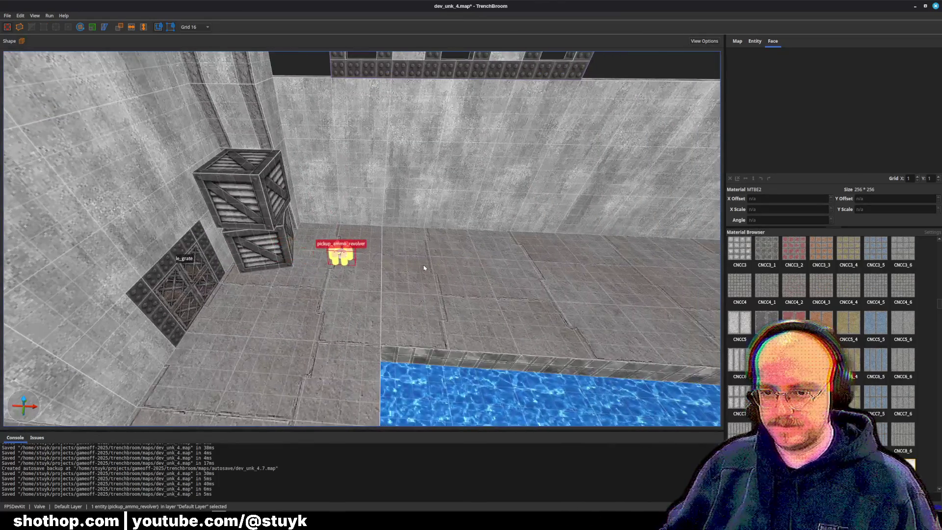
{"action": "mouse_move", "coordinate": [424, 267]}
{"action": "left_mouse_down"}
{"action": "mouse_move", "coordinate": [386, 273]}
{"action": "mouse_move", "coordinate": [495, 254]}
{"action": "mouse_move", "coordinate": [481, 270]}
{"action": "mouse_move", "coordinate": [617, 238]}
{"action": "left_mouse_up"}
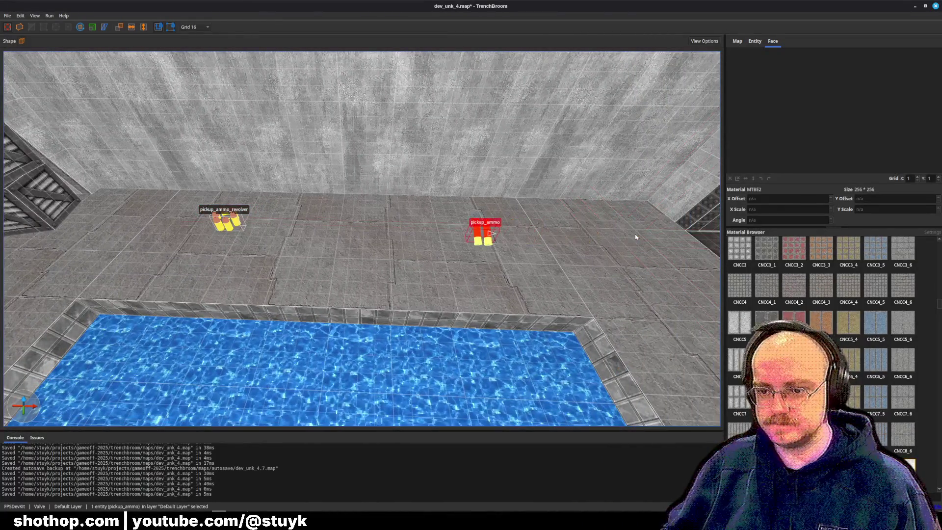
{"action": "key", "text": "a"}
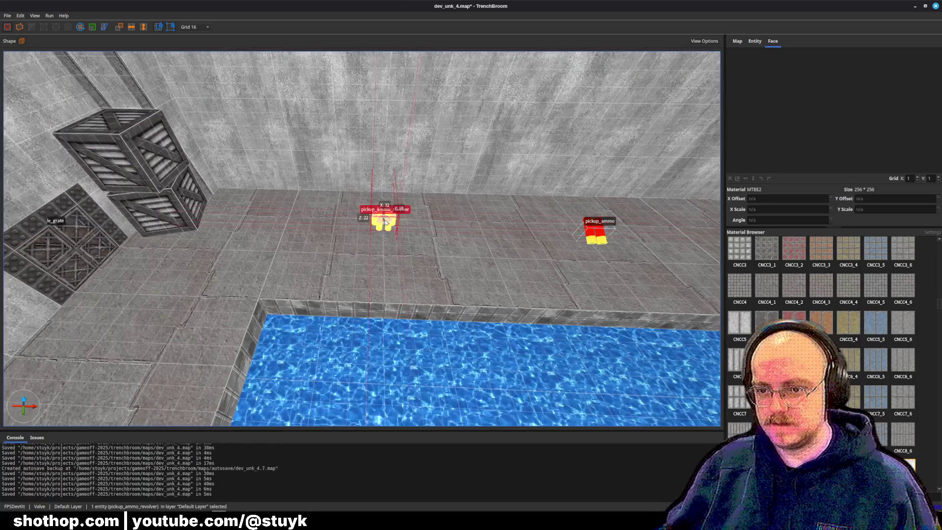
{"action": "mouse_move", "coordinate": [386, 222]}
{"action": "left_mouse_down"}
{"action": "mouse_move", "coordinate": [440, 243]}
{"action": "mouse_move", "coordinate": [342, 216]}
{"action": "left_mouse_up"}
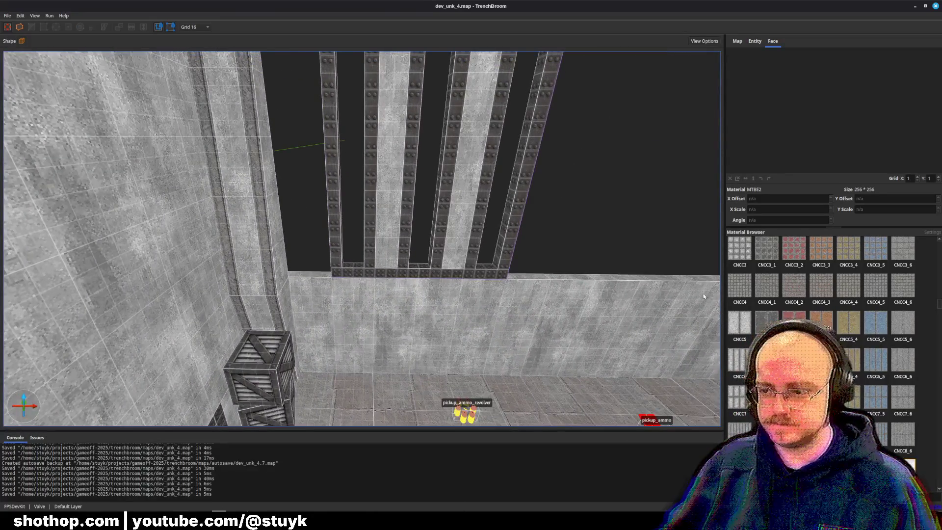
{"action": "right_click", "coordinate": [325, 308]}
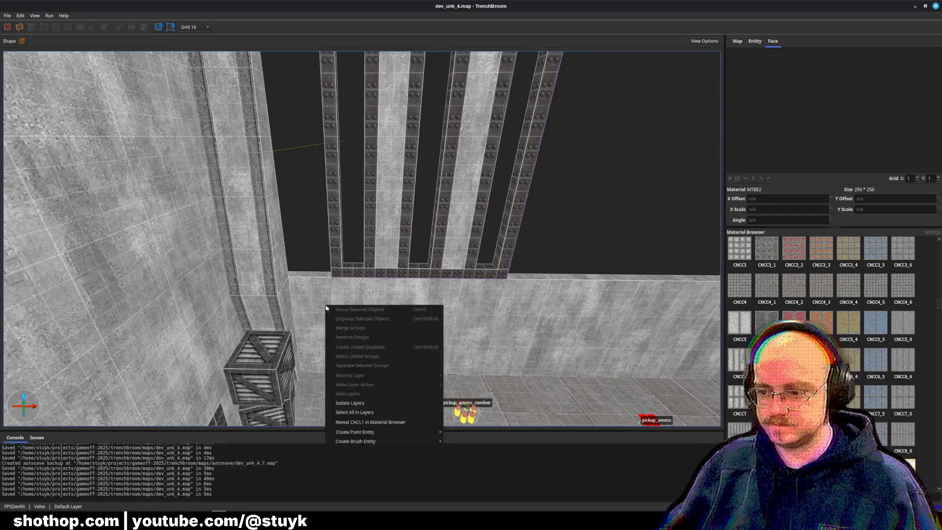
{"action": "mouse_move", "coordinate": [372, 432]}
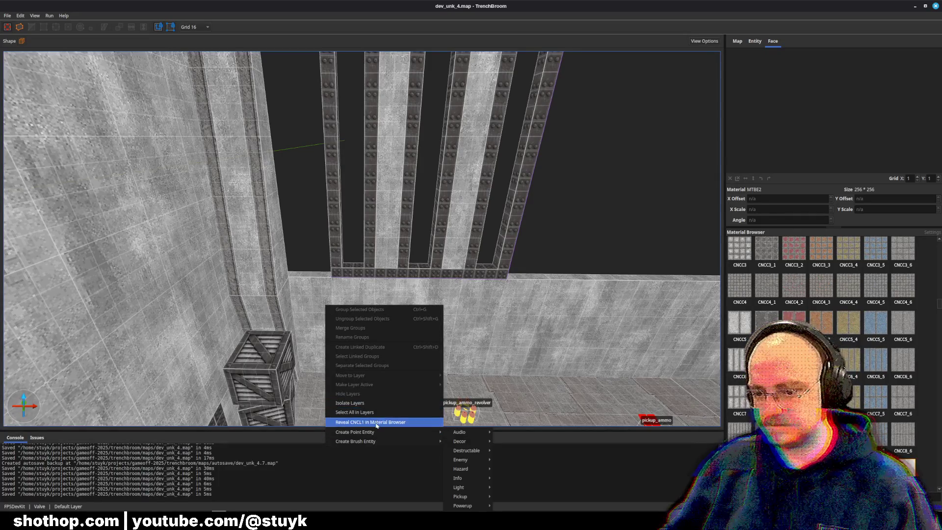
{"action": "key", "text": "Escape"}
{"action": "left_click_drag", "start_coordinate": [373, 425], "coordinate": [357, 354]}
{"action": "right_click", "coordinate": [308, 333]}
{"action": "key", "text": "Escape"}
- Stretch the brush upward into a tall block, deselect it, and save the map
{"action": "mouse_move", "coordinate": [336, 291]}
{"action": "left_mouse_down"}
{"action": "mouse_move", "coordinate": [286, 248]}
{"action": "mouse_move", "coordinate": [347, 153]}
{"action": "mouse_move", "coordinate": [420, 275]}
{"action": "left_mouse_up"}
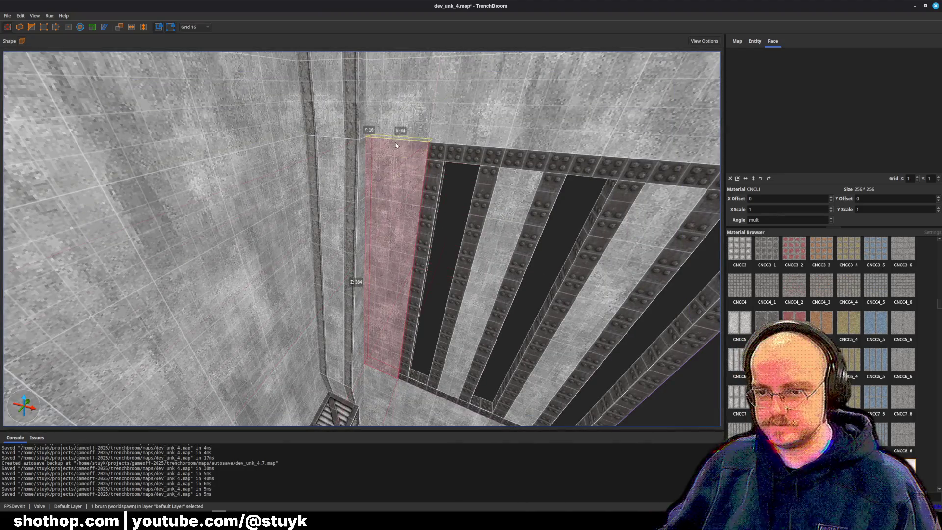
{"action": "key", "text": "Escape"}
{"action": "key", "text": "ctrl+s"}
- Move the concrete brush beside the bars across to the right side
{"action": "left_click", "coordinate": [287, 249]}
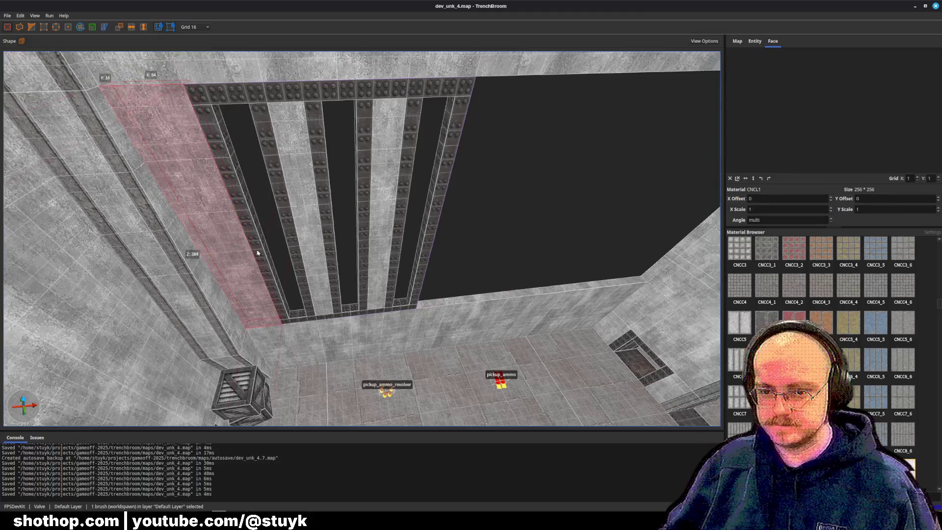
{"action": "left_click", "coordinate": [222, 269]}
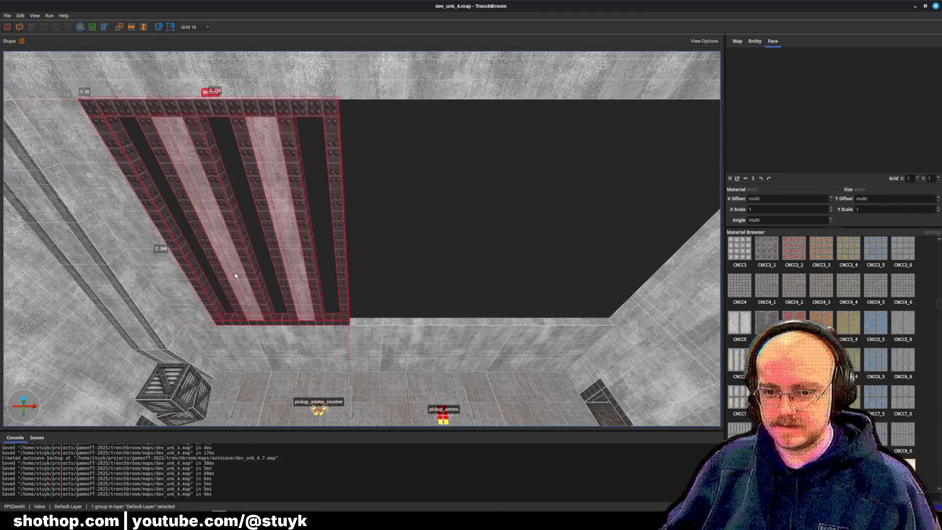
{"action": "left_click", "coordinate": [176, 280]}
{"action": "key", "text": "a"}
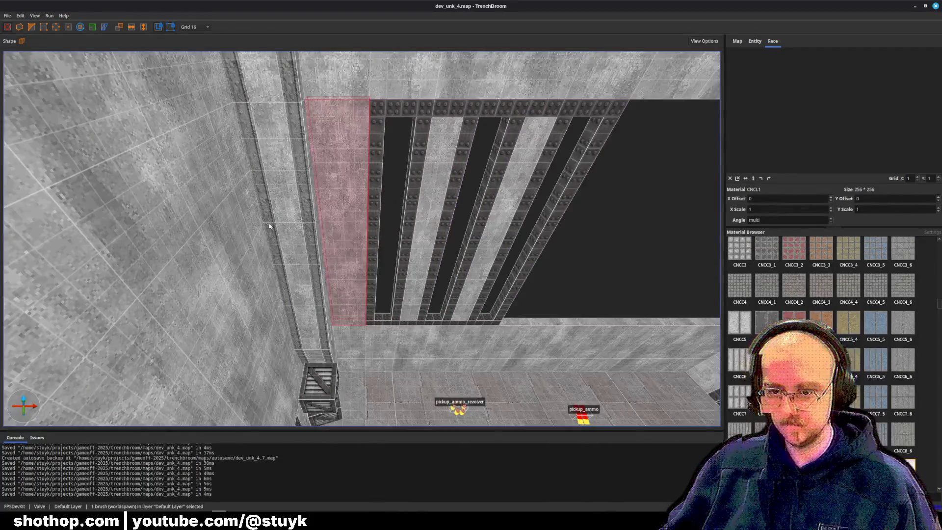
{"action": "key", "text": "d"}
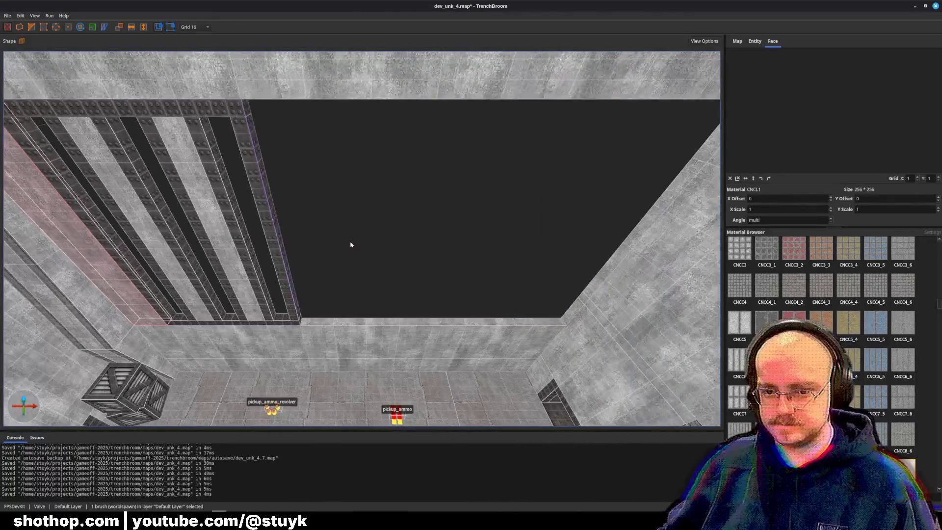
{"action": "key", "text": "Right"}
{"action": "key", "text": "Right"}
{"action": "key", "text": "Right"}
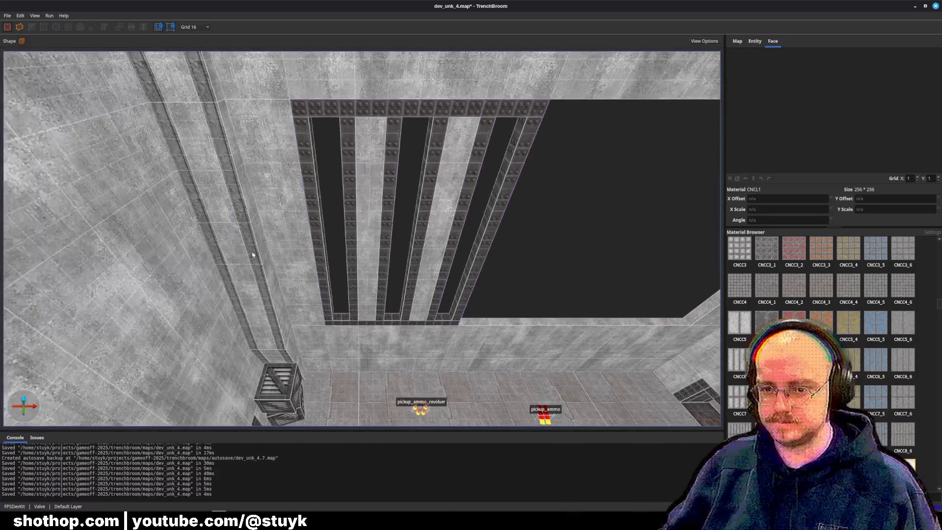
- Select the left concrete brushes and pillar strip and shift them to the room's right side
{"action": "left_click", "coordinate": [251, 227]}
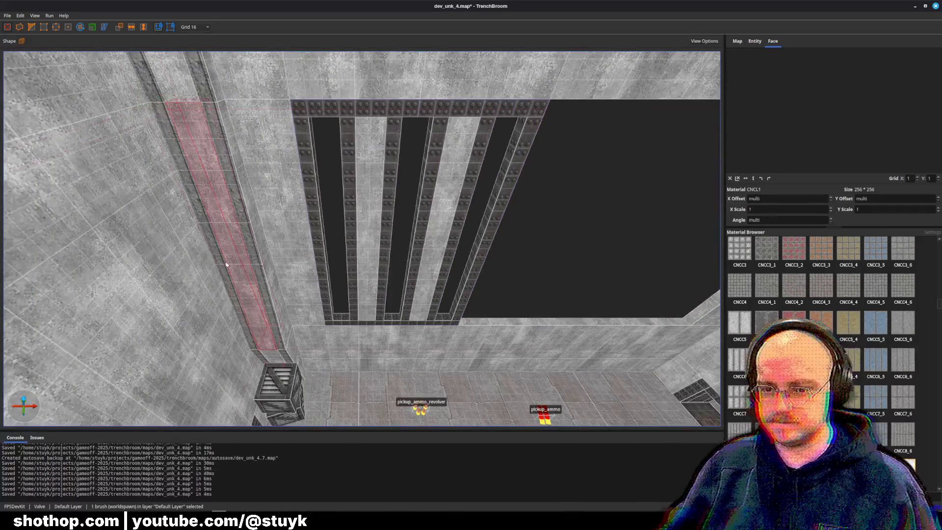
{"action": "left_click", "coordinate": [251, 227], "text": "ctrl"}
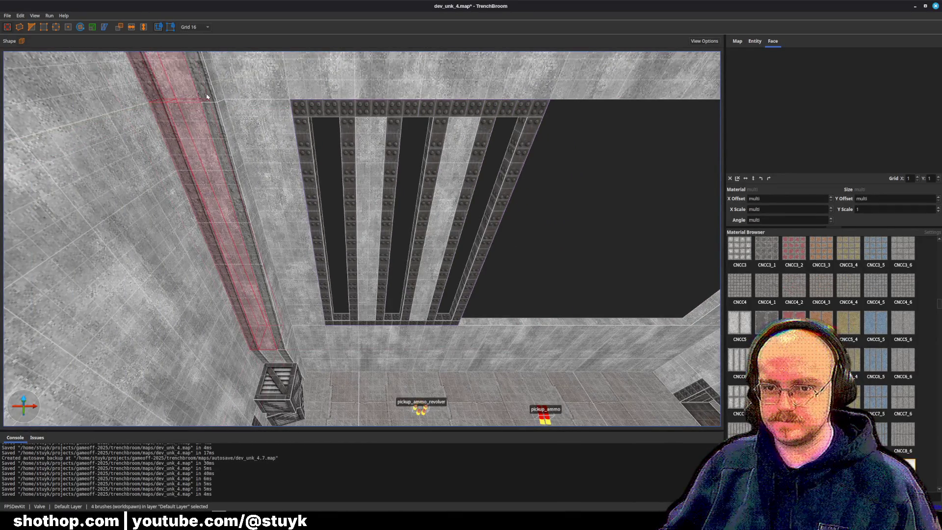
{"action": "left_click", "coordinate": [241, 186], "text": "ctrl"}
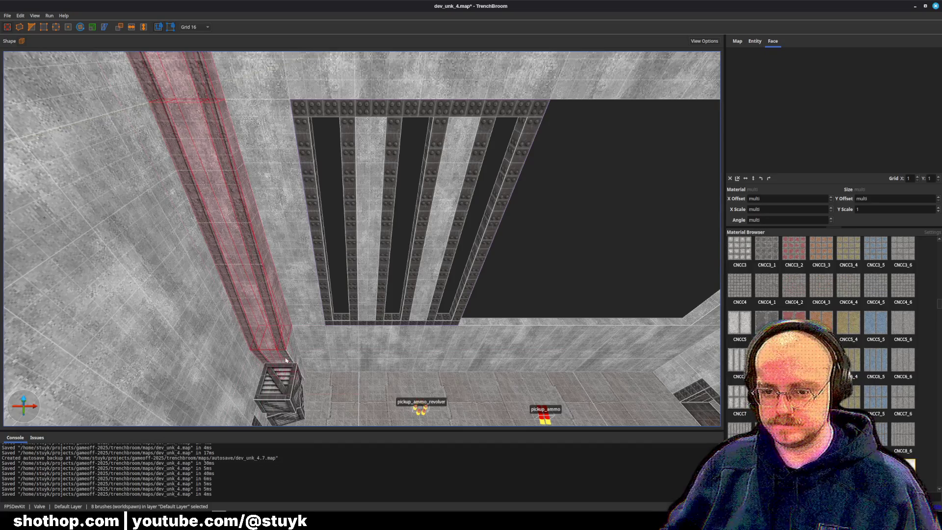
{"action": "key", "text": "d"}
{"action": "key", "text": "a"}
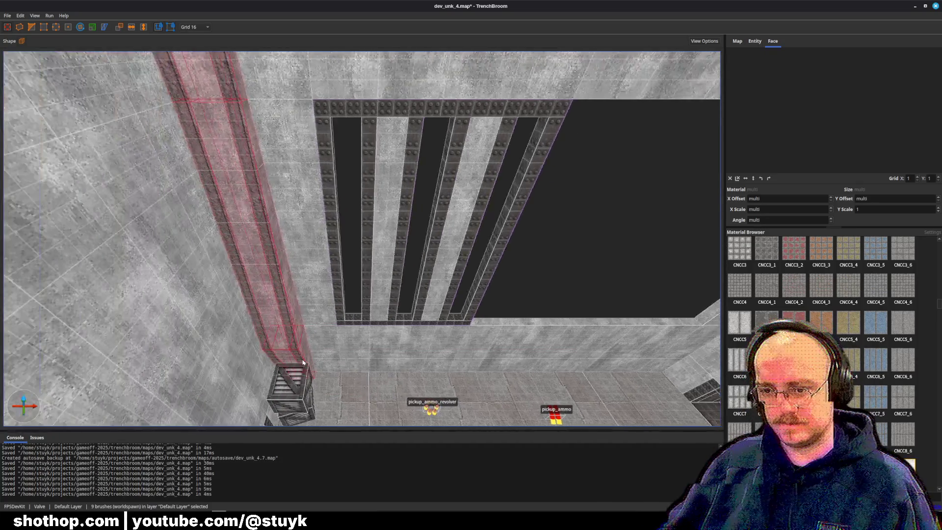
{"action": "key", "text": "d"}
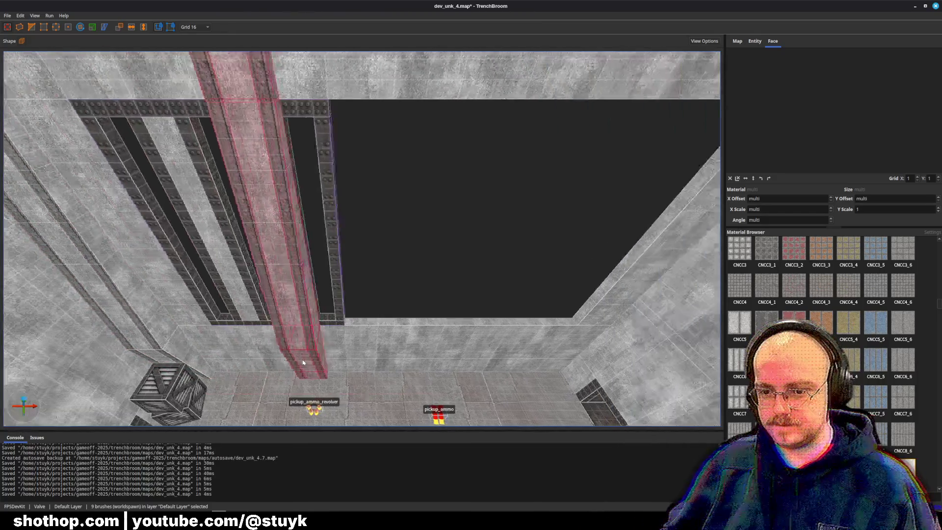
{"action": "key", "text": "Right"}
{"action": "key", "text": "Right"}
{"action": "key", "text": "Right"}
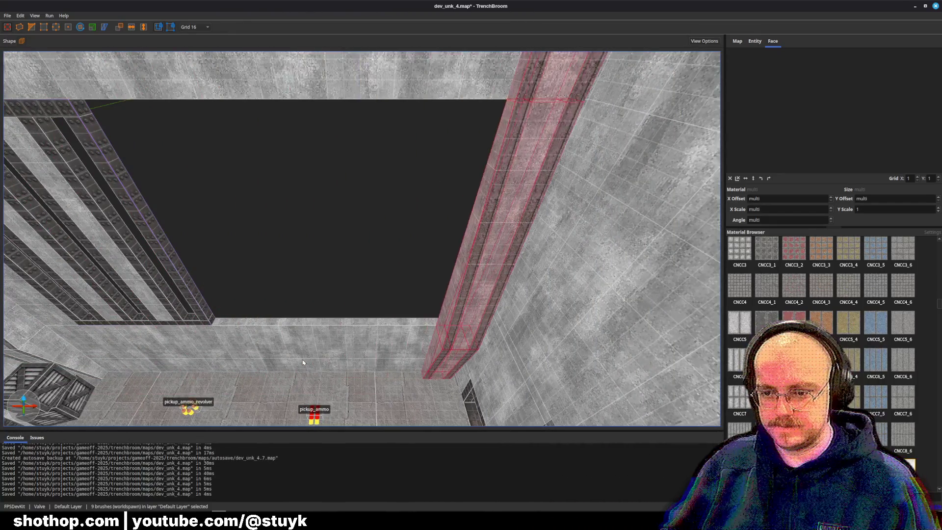
- Pick the single right wall brush, then select the Window group
{"action": "key", "text": "a"}
{"action": "left_click", "coordinate": [605, 284]}
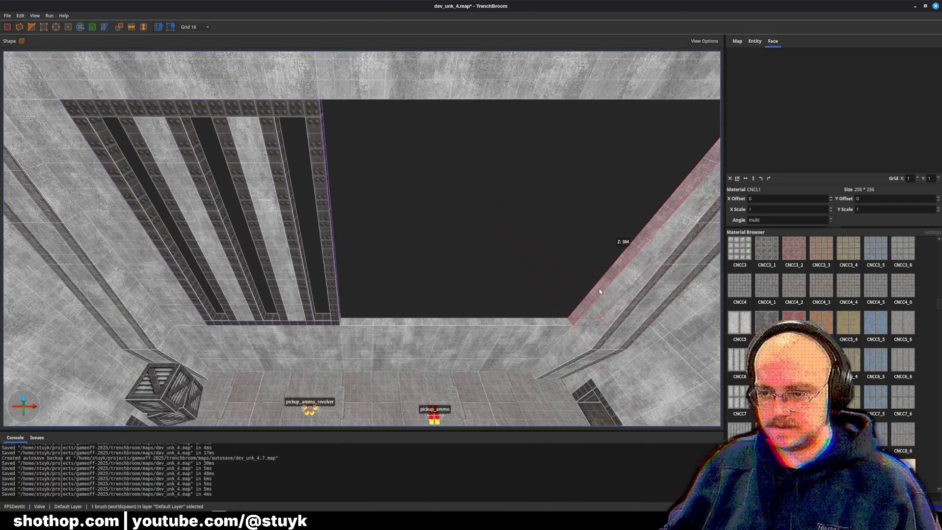
{"action": "left_click", "coordinate": [477, 286]}
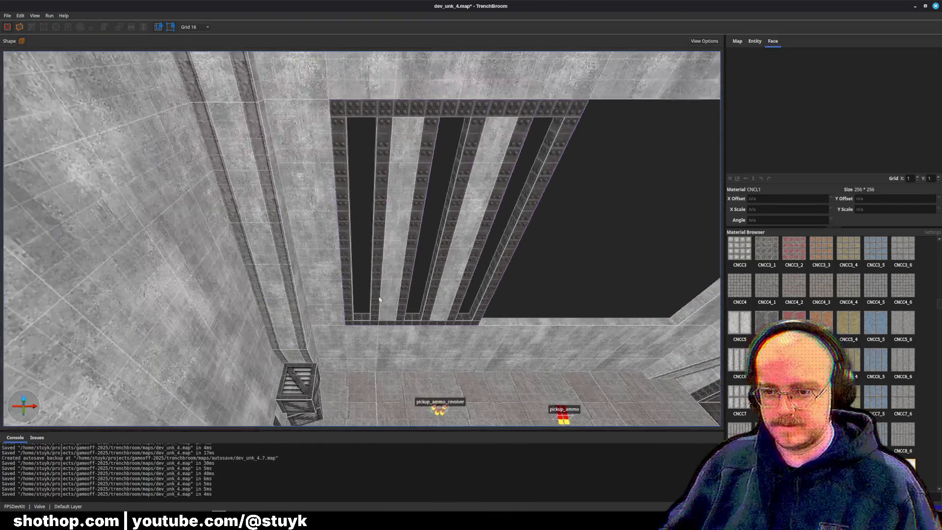
{"action": "left_click", "coordinate": [386, 294]}
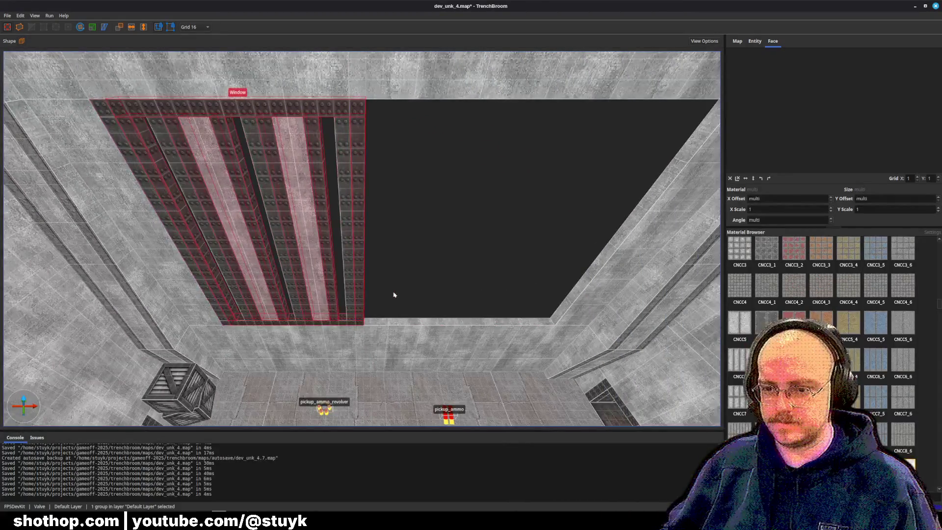
- Duplicate the Window group to the right and move a wall brush into the gap
{"action": "key", "text": "ctrl+d"}
{"action": "key", "text": "Right"}
{"action": "key", "text": "Right"}
{"action": "key", "text": "Right"}
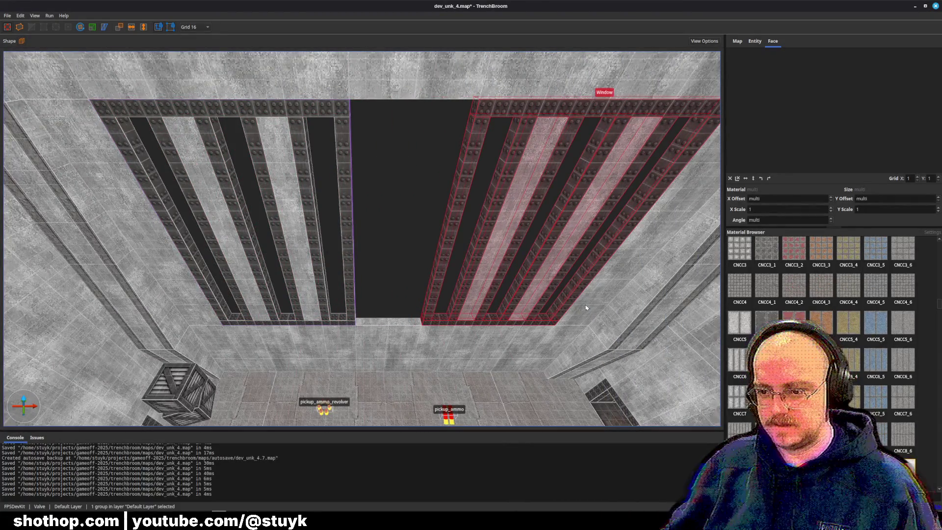
{"action": "left_click", "coordinate": [586, 307]}
{"action": "key", "text": "Left"}
{"action": "key", "text": "Left"}
{"action": "key", "text": "Left"}
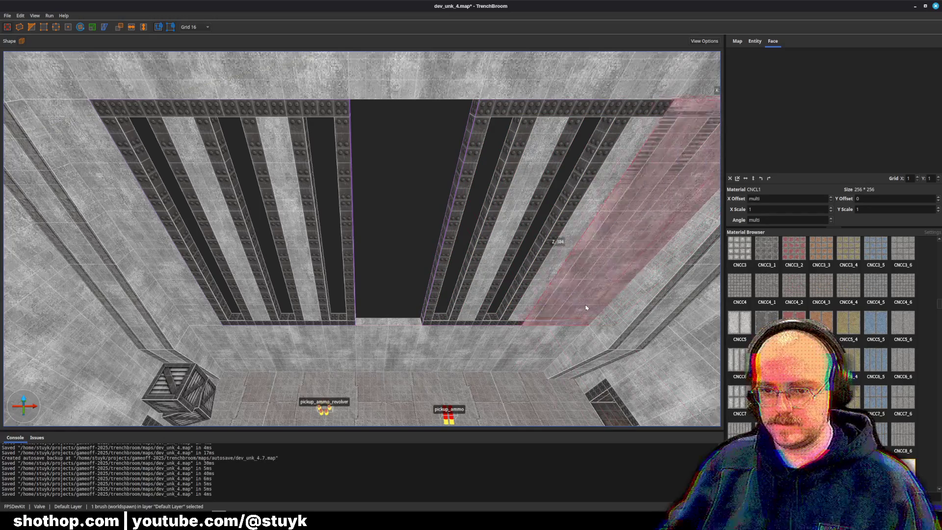
- Select two more wall brushes and the whole right beam from bottom to top
{"action": "scroll", "coordinate": [586, 308], "scroll_direction": "down", "scroll_amount": 5}
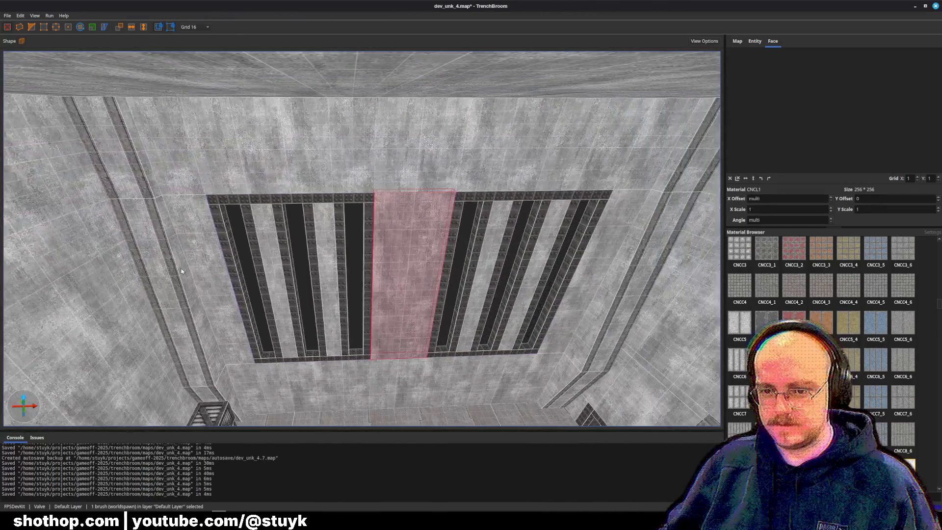
{"action": "left_click", "coordinate": [200, 269], "text": "ctrl"}
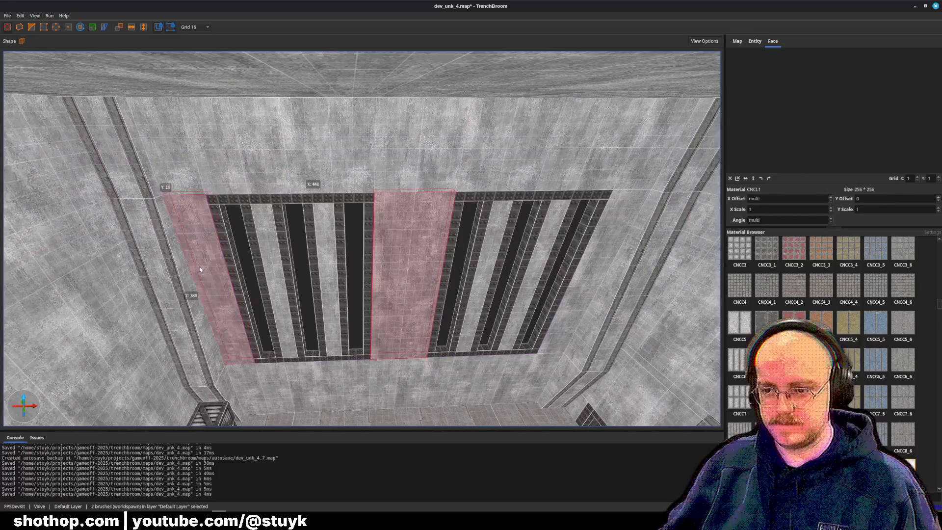
{"action": "left_click", "coordinate": [616, 253], "text": "ctrl"}
{"action": "left_click", "coordinate": [622, 310]}
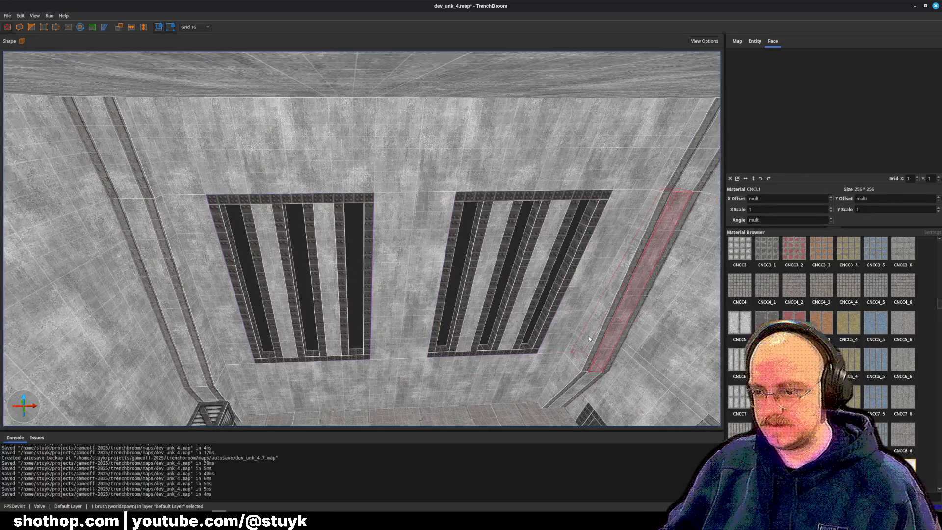
{"action": "left_click", "coordinate": [602, 344], "text": "ctrl"}
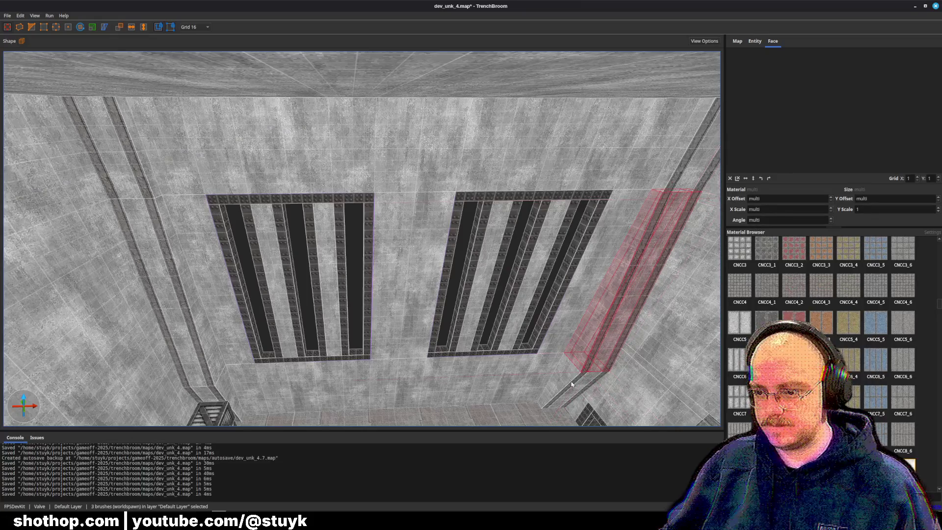
{"action": "left_click", "coordinate": [570, 386], "text": "ctrl"}
{"action": "left_click", "coordinate": [582, 390], "text": "ctrl"}
{"action": "left_click", "coordinate": [588, 391], "text": "ctrl"}
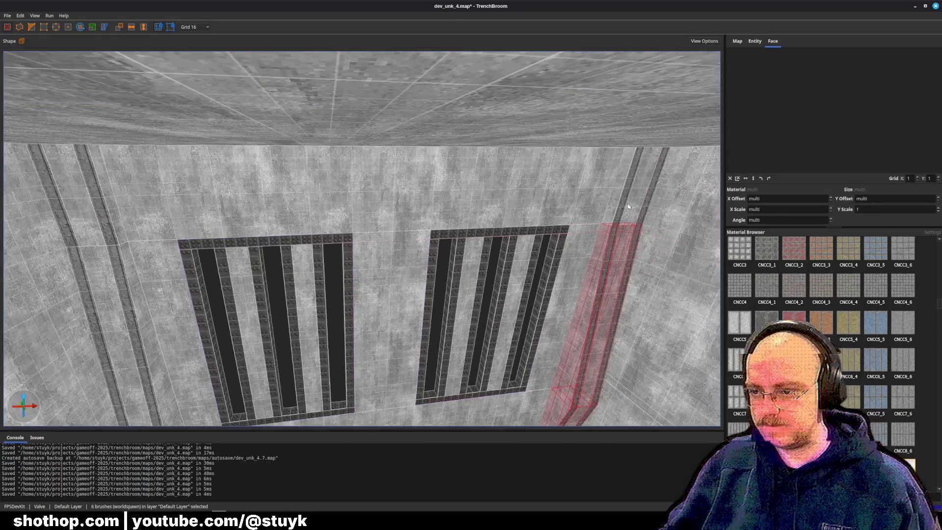
{"action": "left_click", "coordinate": [627, 222], "text": "ctrl"}
{"action": "left_click", "coordinate": [629, 220], "text": "ctrl"}
{"action": "left_click", "coordinate": [630, 219], "text": "ctrl"}
- Move the beam left between the windows, then try shifting it right and undo
{"action": "scroll", "coordinate": [630, 219], "scroll_direction": "up", "scroll_amount": 3}
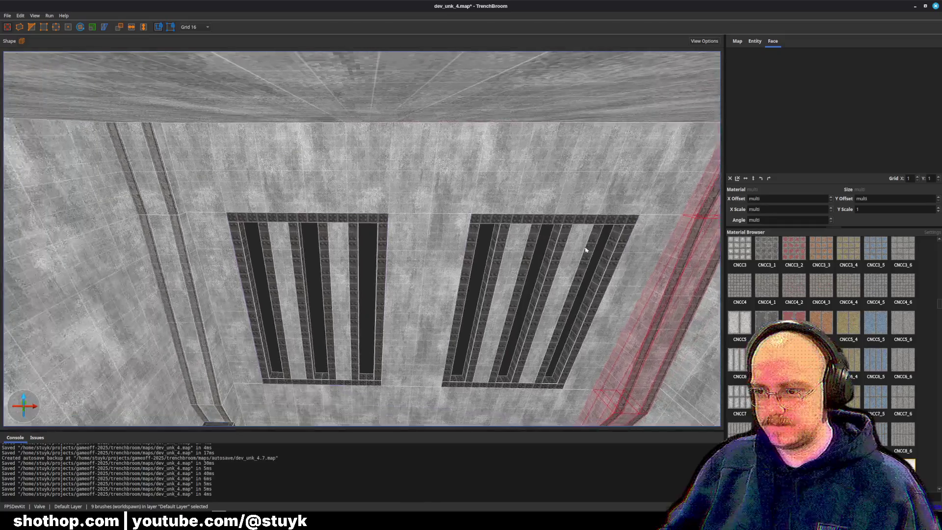
{"action": "key", "text": "Left"}
{"action": "key", "text": "Left"}
{"action": "key", "text": "Left"}
{"action": "key", "text": "Left"}
{"action": "key", "text": "Left"}
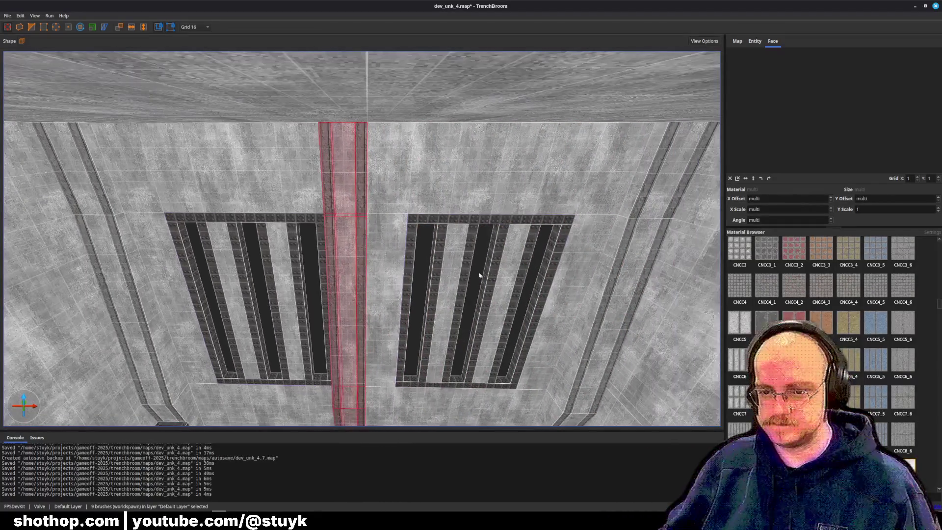
{"action": "left_click", "coordinate": [357, 256]}
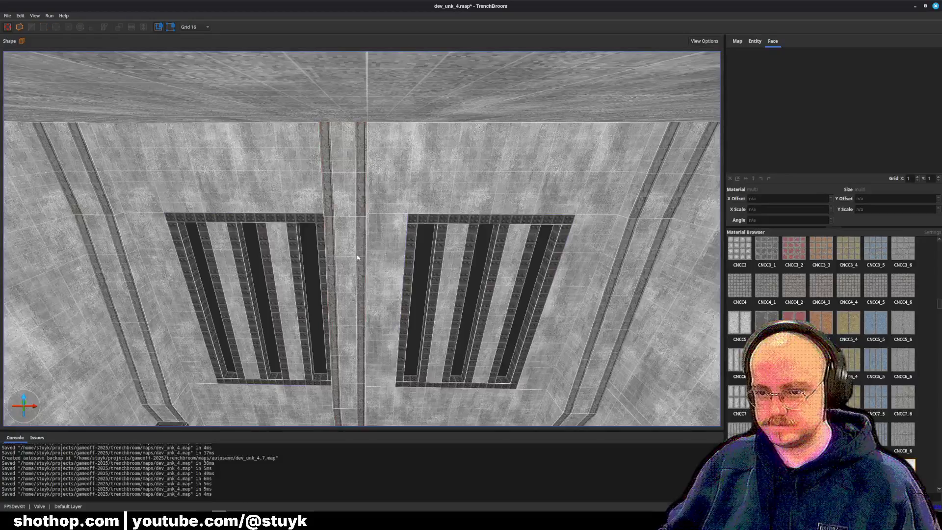
{"action": "scroll", "coordinate": [361, 343], "scroll_direction": "down", "scroll_amount": 3}
{"action": "left_click", "coordinate": [361, 366], "text": "ctrl"}
{"action": "left_click", "coordinate": [355, 163], "text": "ctrl"}
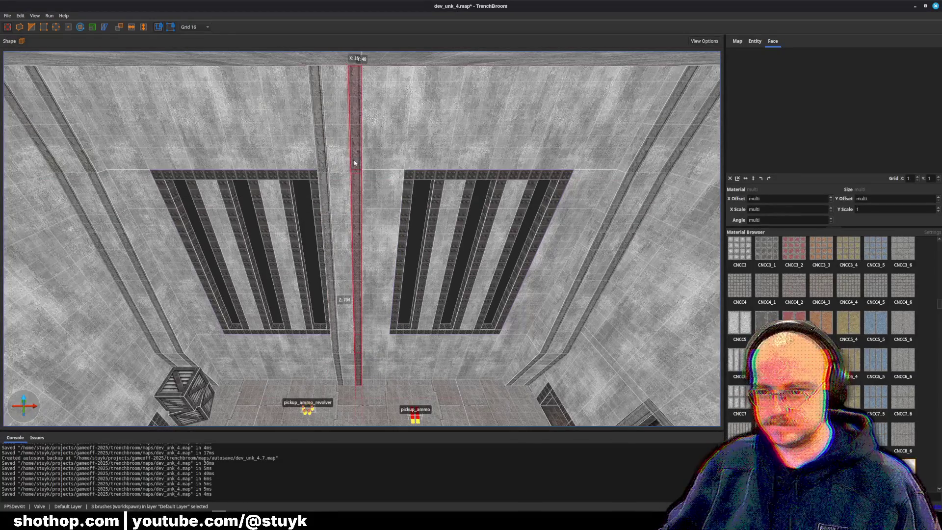
{"action": "key", "text": "Right"}
{"action": "key", "text": "Right"}
{"action": "key", "text": "Right"}
{"action": "key", "text": "ctrl+z"}
{"action": "key", "text": "ctrl+z"}
{"action": "key", "text": "ctrl+z"}
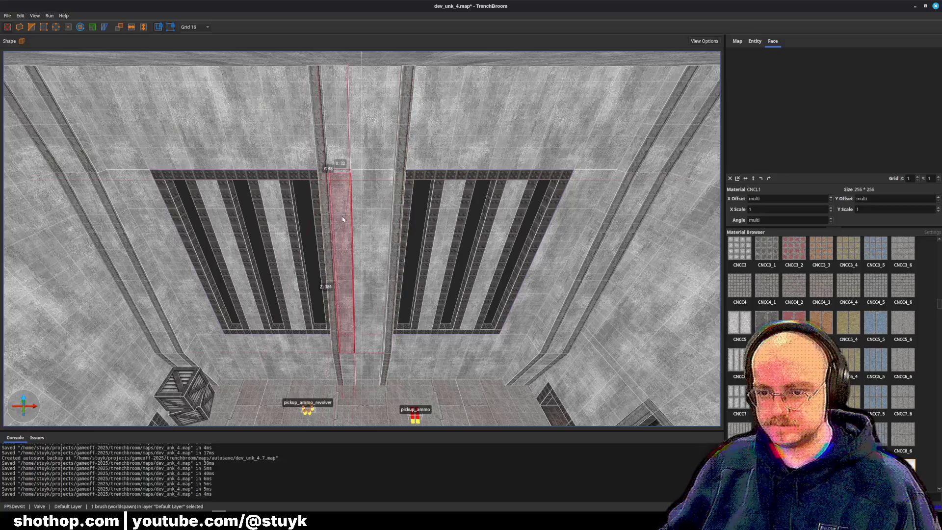
- Undo again, save the map, and check the central beam brushes
{"action": "key", "text": "d"}
{"action": "key", "text": "ctrl+z"}
{"action": "key", "text": "ctrl+z"}
{"action": "key", "text": "ctrl+z"}
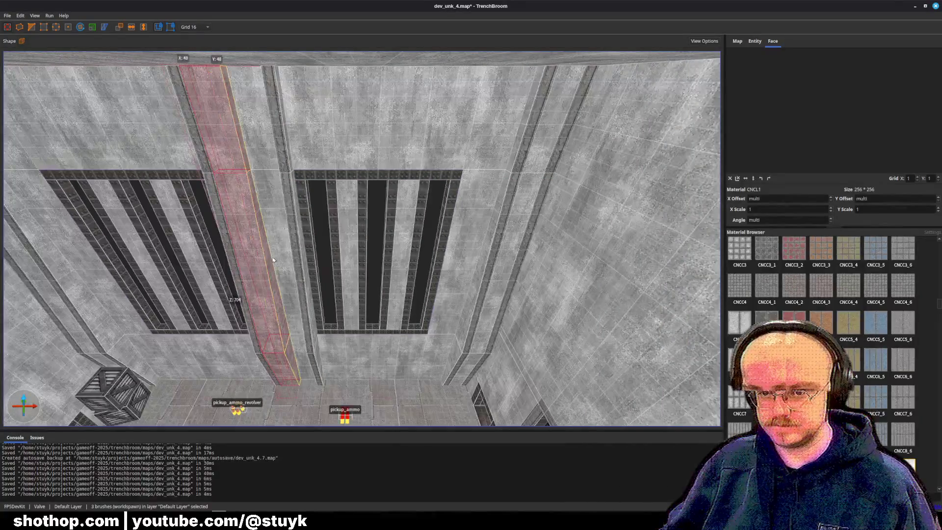
{"action": "key", "text": "a"}
{"action": "key", "text": "ctrl+s"}
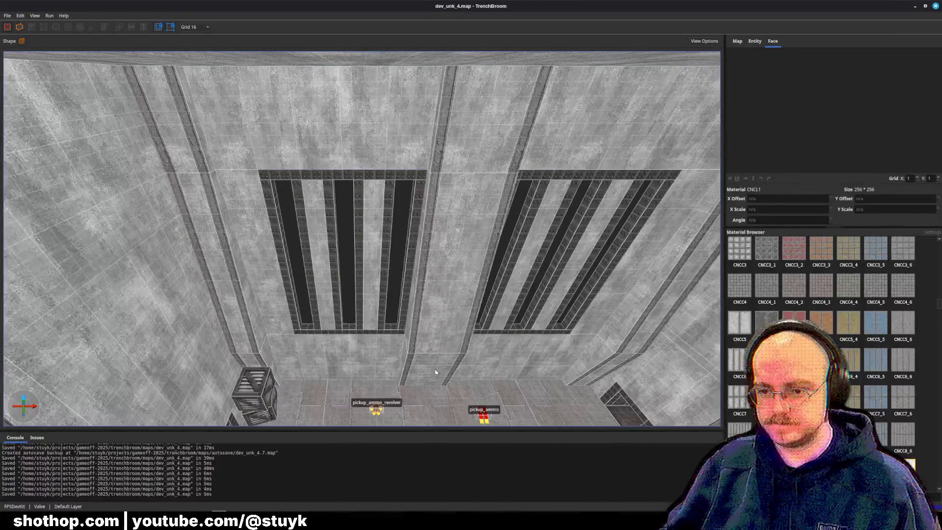
{"action": "left_click", "coordinate": [435, 373]}
{"action": "left_click", "coordinate": [437, 284], "text": "ctrl"}
{"action": "left_click", "coordinate": [491, 123], "text": "ctrl"}
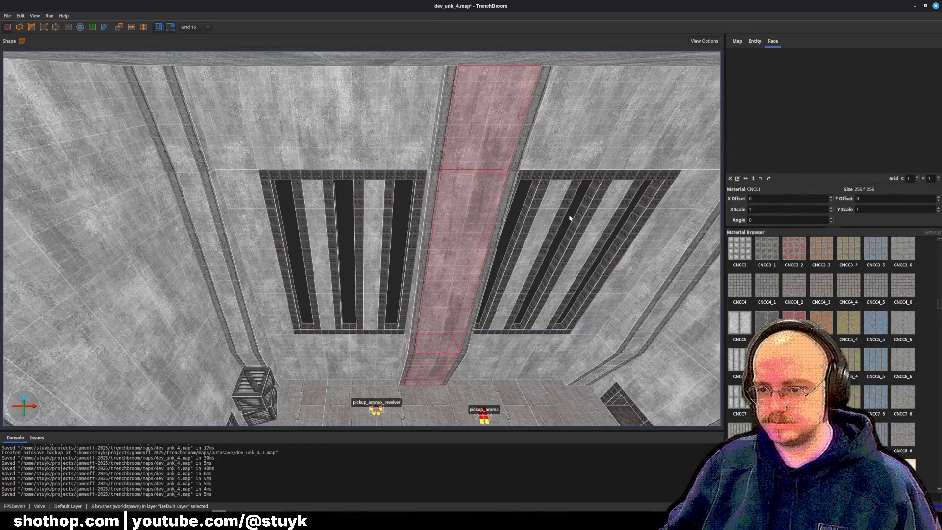
{"action": "key", "text": "Escape"}
- Nudge the thin vertical trim strip left, then select the right trim strip
{"action": "scroll", "coordinate": [471, 312], "scroll_direction": "up", "scroll_amount": 3}
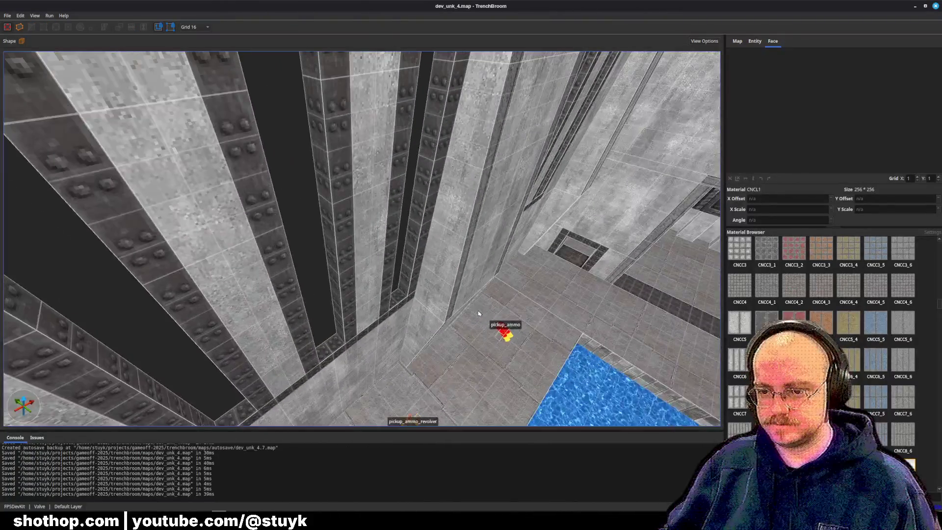
{"action": "mouse_move", "coordinate": [410, 325]}
{"action": "left_mouse_down"}
{"action": "mouse_move", "coordinate": [384, 311]}
{"action": "mouse_move", "coordinate": [470, 344]}
{"action": "left_mouse_up"}
{"action": "left_click", "coordinate": [470, 345]}
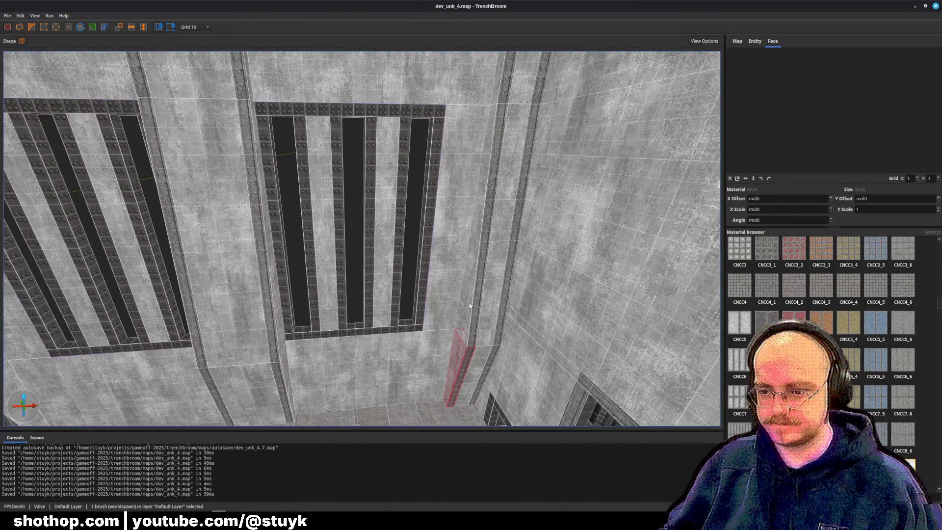
{"action": "left_click", "coordinate": [469, 307], "text": "ctrl"}
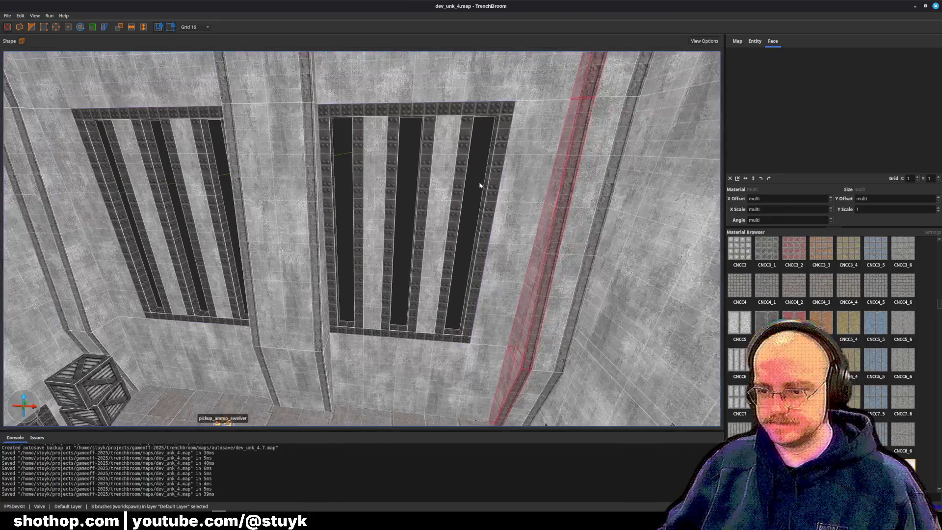
{"action": "key", "text": "Left"}
{"action": "key", "text": "Left"}
{"action": "key", "text": "Escape"}
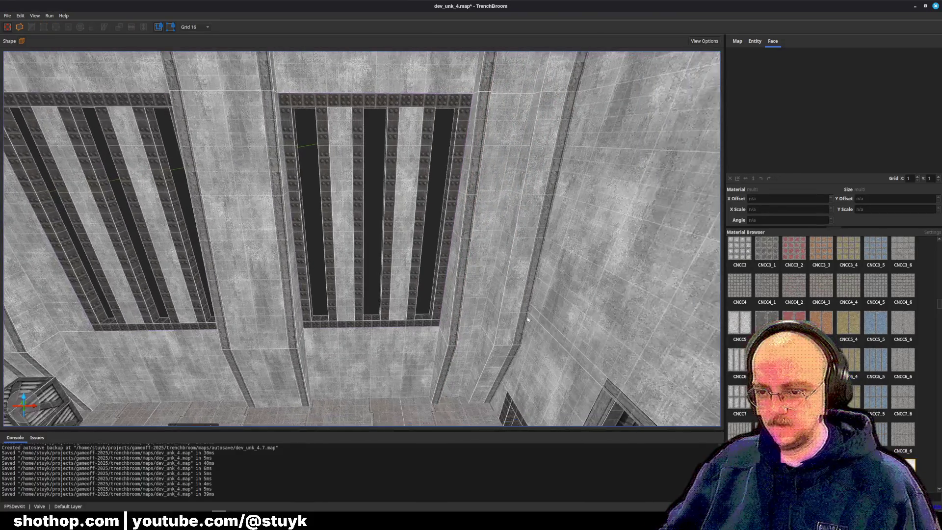
{"action": "left_click", "coordinate": [488, 327]}
{"action": "left_click", "coordinate": [483, 353], "text": "ctrl"}
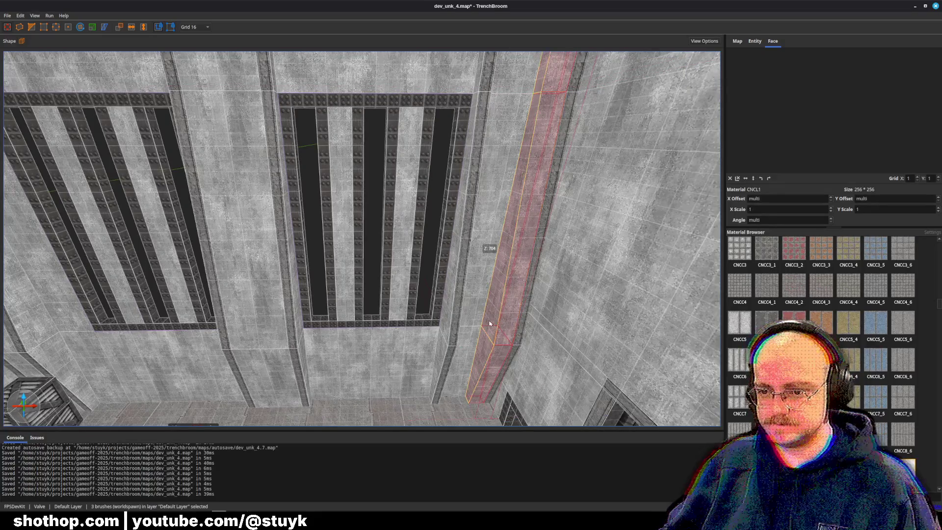
{"action": "left_click", "coordinate": [445, 319], "text": "ctrl"}
{"action": "key", "text": "Escape"}
- Save the map and select the three pillar brushes
{"action": "scroll", "coordinate": [448, 318], "scroll_direction": "down", "scroll_amount": 3}
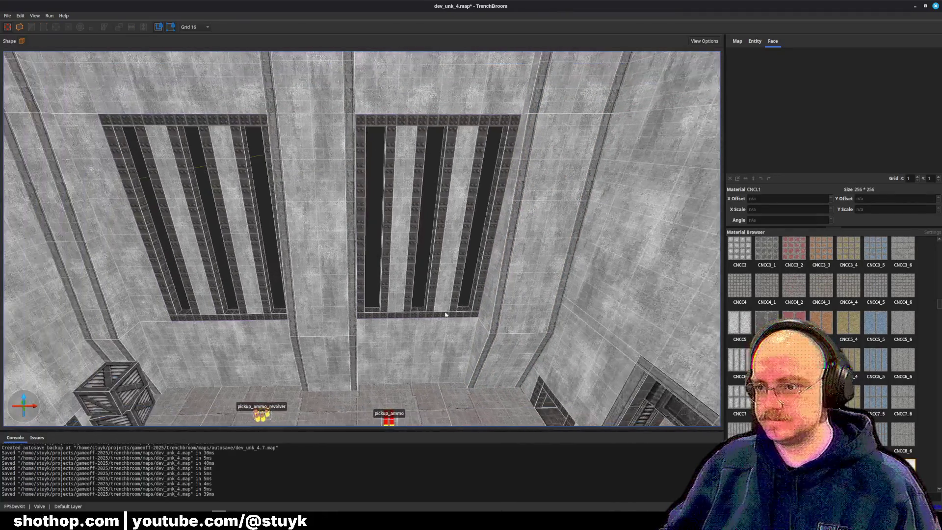
{"action": "key", "text": "ctrl+s"}
{"action": "scroll", "coordinate": [452, 316], "scroll_direction": "up", "scroll_amount": 3}
{"action": "right_click", "coordinate": [452, 316]}
{"action": "key", "text": "Escape"}
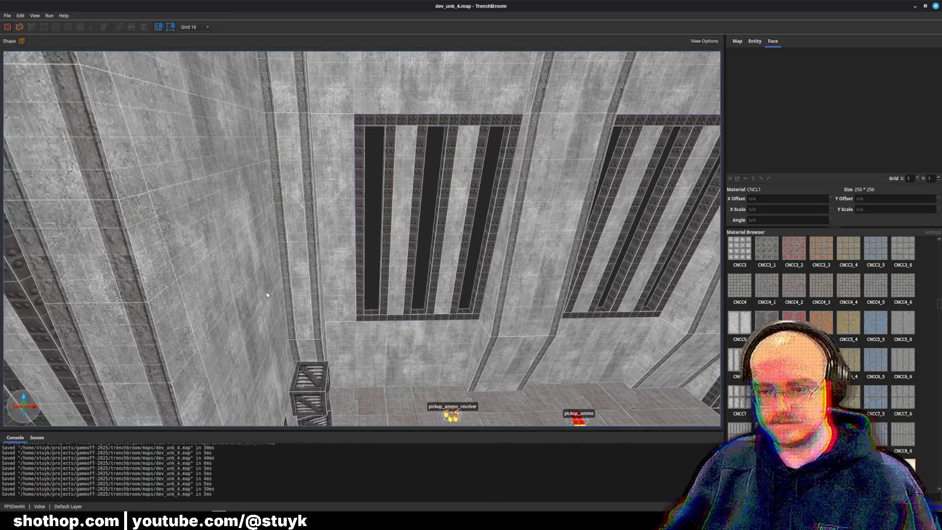
{"action": "scroll", "coordinate": [286, 366], "scroll_direction": "up", "scroll_amount": 3}
{"action": "key", "text": "ctrl+z"}
{"action": "scroll", "coordinate": [246, 256], "scroll_direction": "down", "scroll_amount": 5}
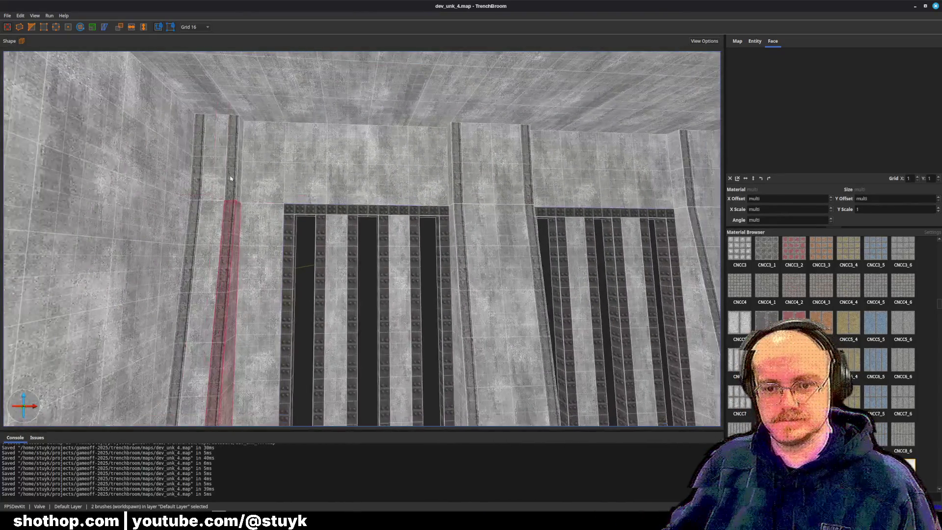
- Delete the pillar brushes, undo the deletion, deselect, and save
{"action": "key", "text": "Delete"}
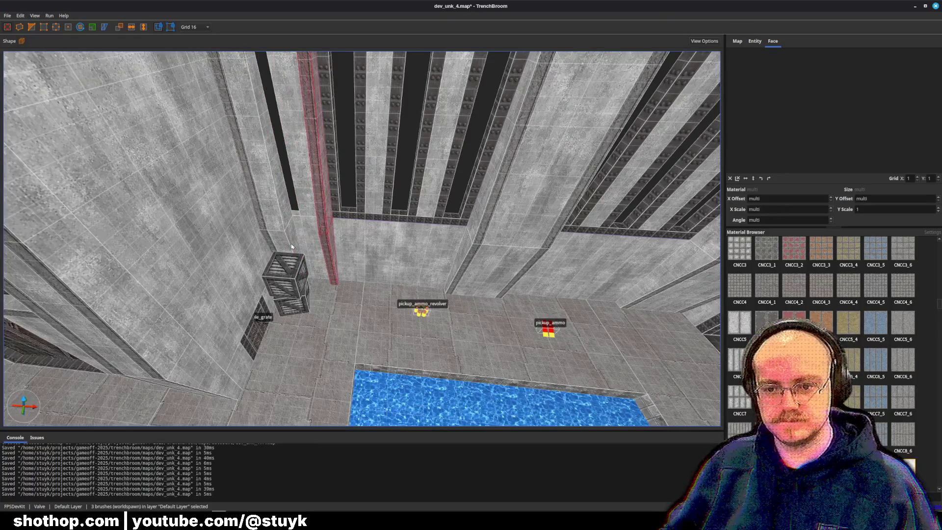
{"action": "key", "text": "ctrl+z"}
{"action": "scroll", "coordinate": [294, 231], "scroll_direction": "up", "scroll_amount": 5}
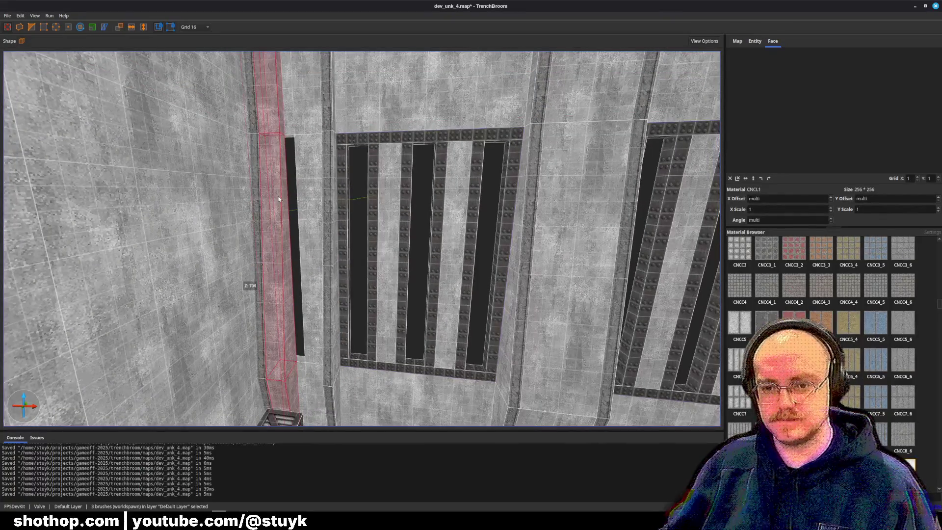
{"action": "key", "text": "Escape"}
{"action": "key", "text": "ctrl+s"}
{"action": "scroll", "coordinate": [321, 252], "scroll_direction": "down", "scroll_amount": 5}
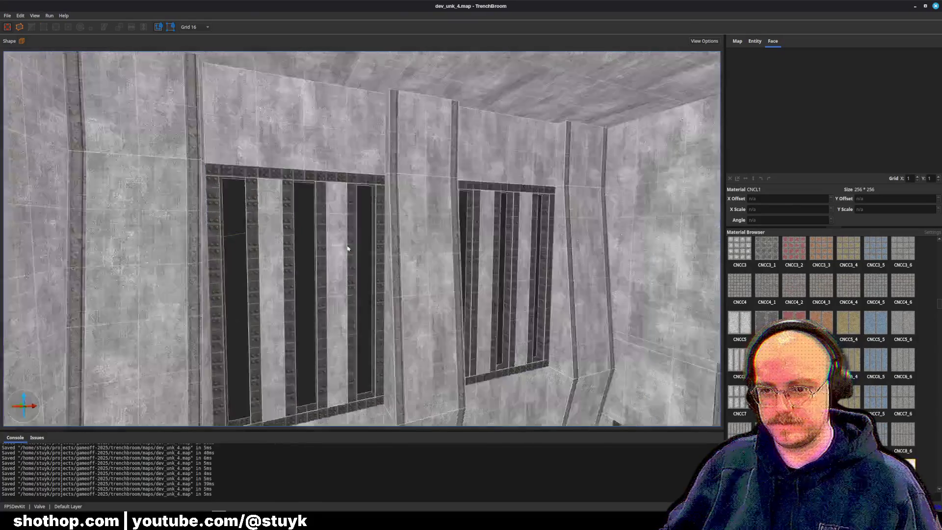
{"action": "key", "text": "w"}
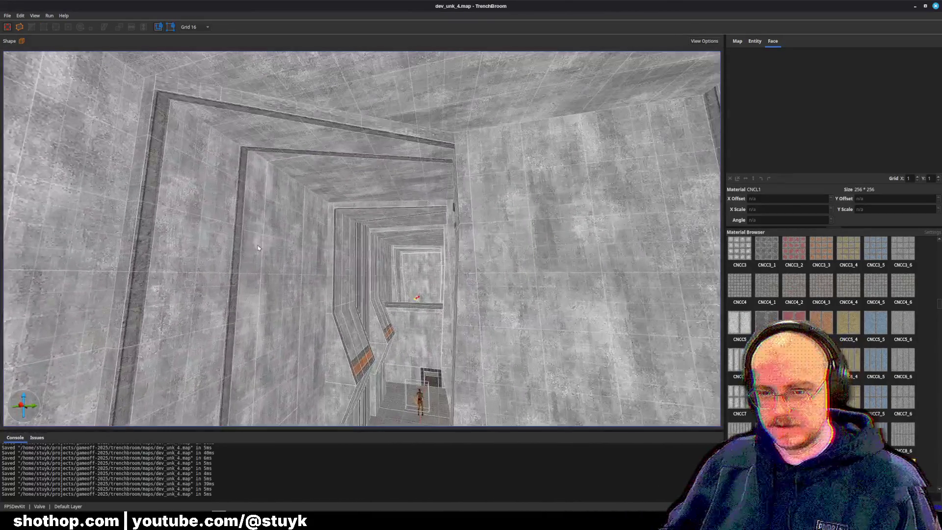
- Drag a ceiling beam brush back along the shaft
{"action": "left_click", "coordinate": [287, 127]}
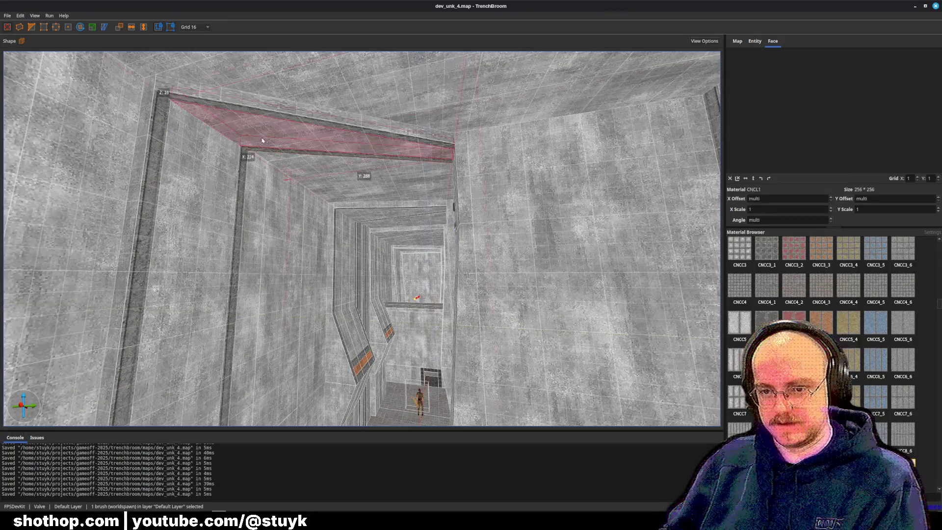
{"action": "left_click_drag", "start_coordinate": [287, 128], "coordinate": [372, 214]}
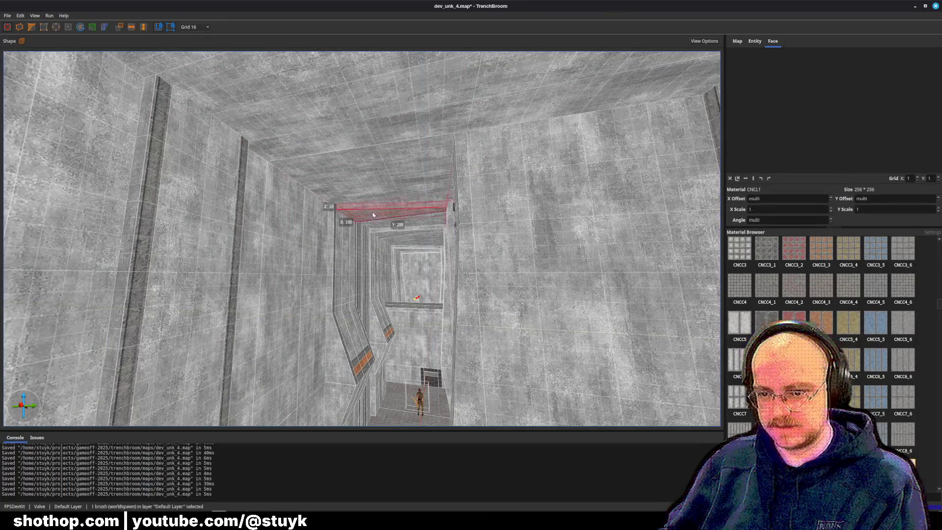
{"action": "key", "text": "w"}
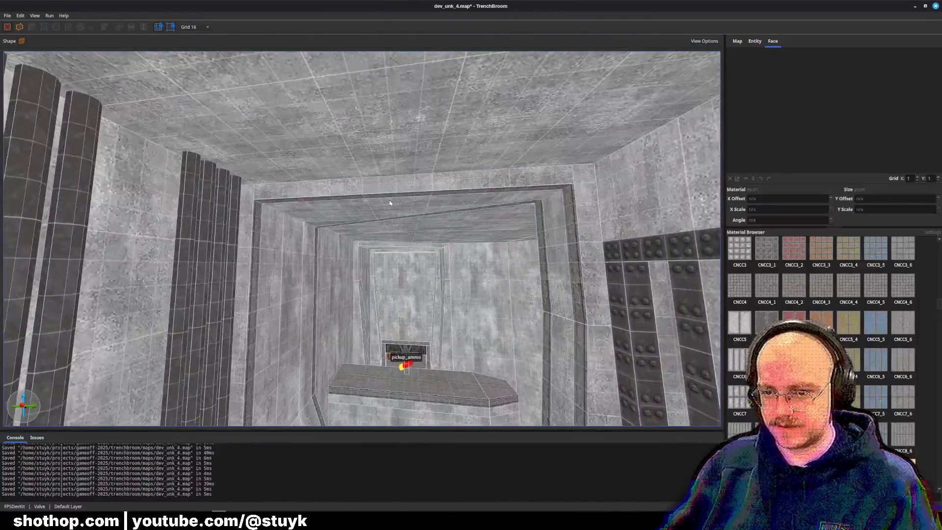
- Delete the outer, inner and bottom ceiling ring beams, then save the map
{"action": "left_click", "coordinate": [375, 193]}
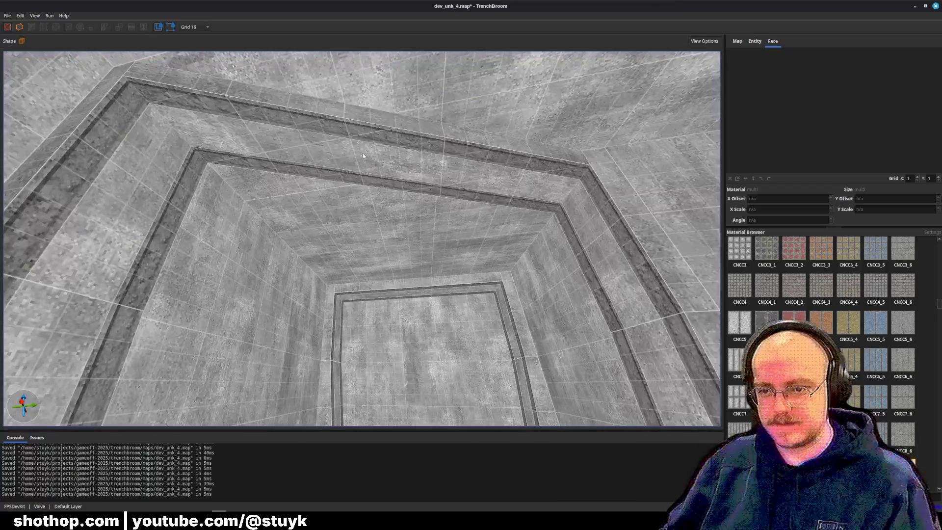
{"action": "left_click", "coordinate": [367, 136]}
{"action": "key", "text": "Delete"}
{"action": "left_click", "coordinate": [368, 170]}
{"action": "key", "text": "Delete"}
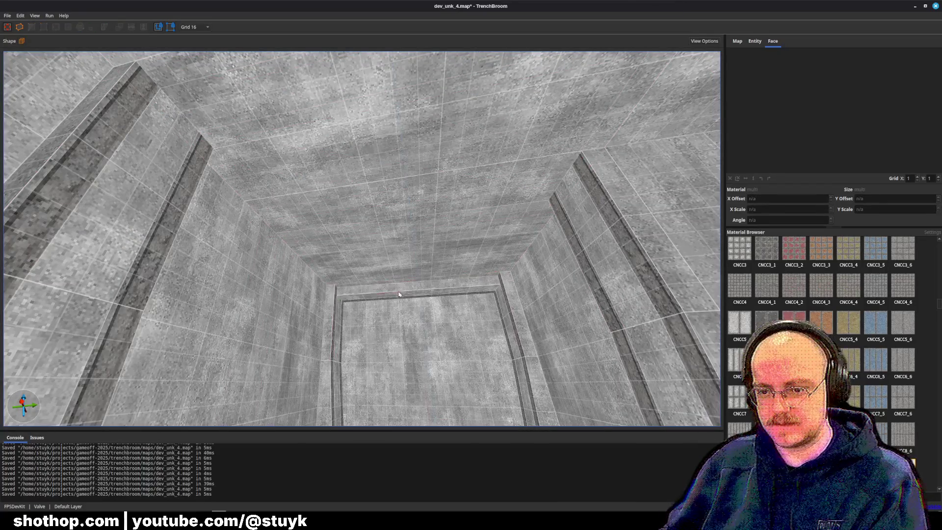
{"action": "left_click", "coordinate": [398, 294]}
{"action": "key", "text": "Delete"}
{"action": "key", "text": "ctrl+s"}
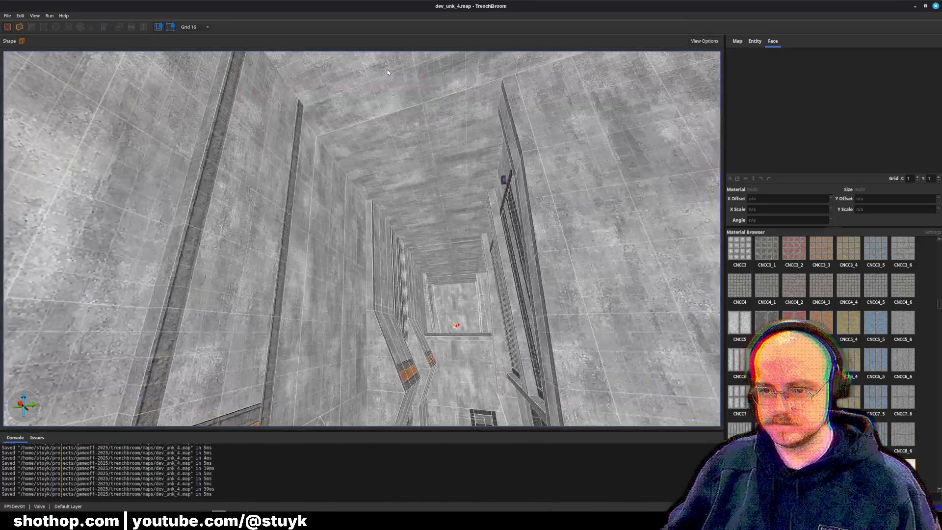
- Reset the ceiling texture offset and rotation and save the map
{"action": "left_click", "coordinate": [387, 72]}
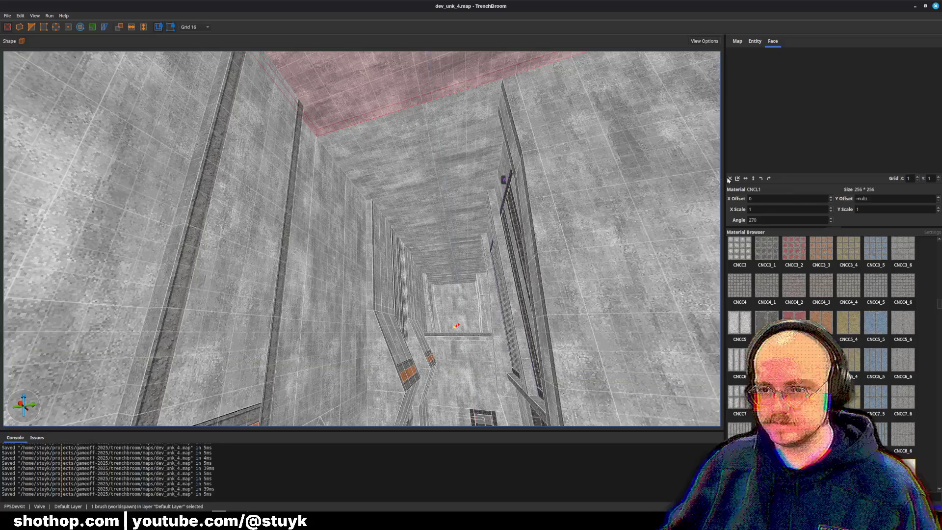
{"action": "left_click", "coordinate": [729, 179]}
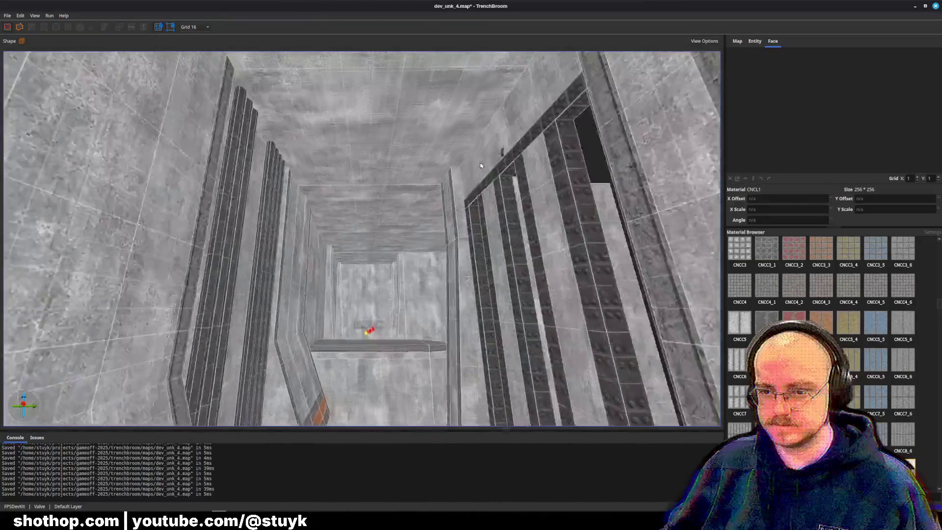
{"action": "key", "text": "ctrl+s"}
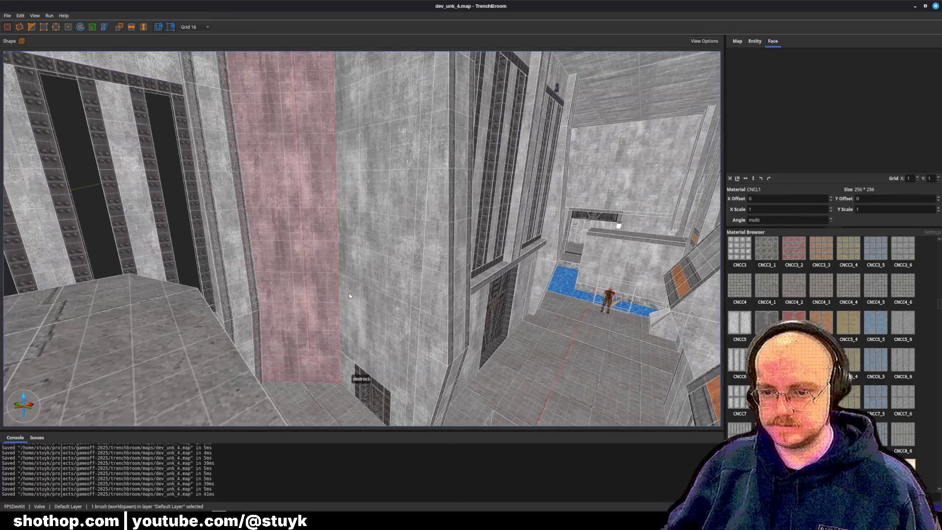
- Reset texture offsets and rotation on the tall wall strip faces
{"action": "mouse_move", "coordinate": [349, 295]}
{"action": "left_mouse_down"}
{"action": "mouse_move", "coordinate": [336, 269]}
{"action": "mouse_move", "coordinate": [407, 261]}
{"action": "left_mouse_up"}
{"action": "left_click", "coordinate": [406, 261], "text": "ctrl"}
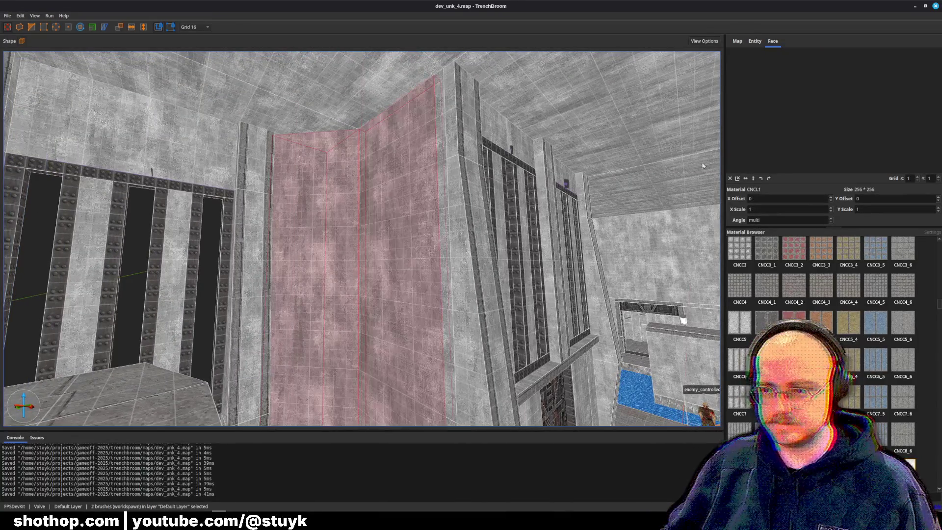
{"action": "key", "text": "Escape"}
{"action": "key", "text": "w"}
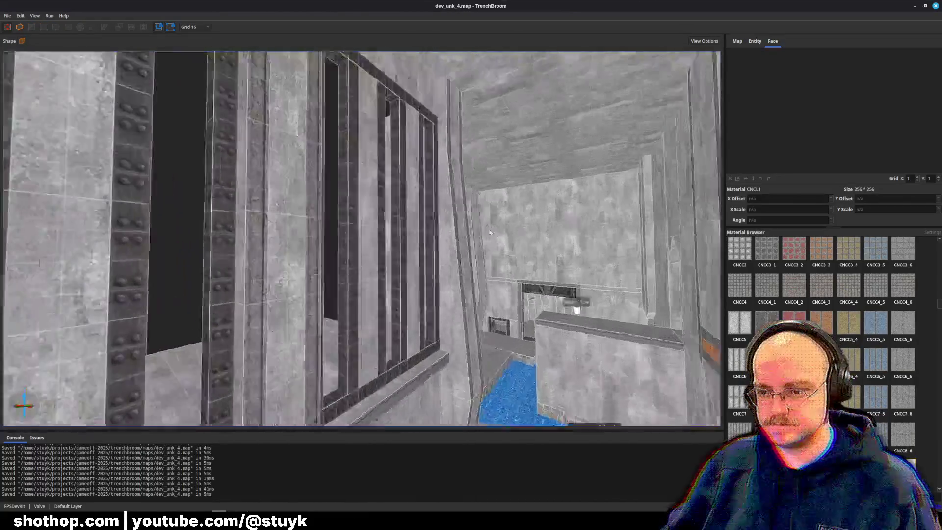
{"action": "left_click_drag", "start_coordinate": [489, 232], "coordinate": [468, 236]}
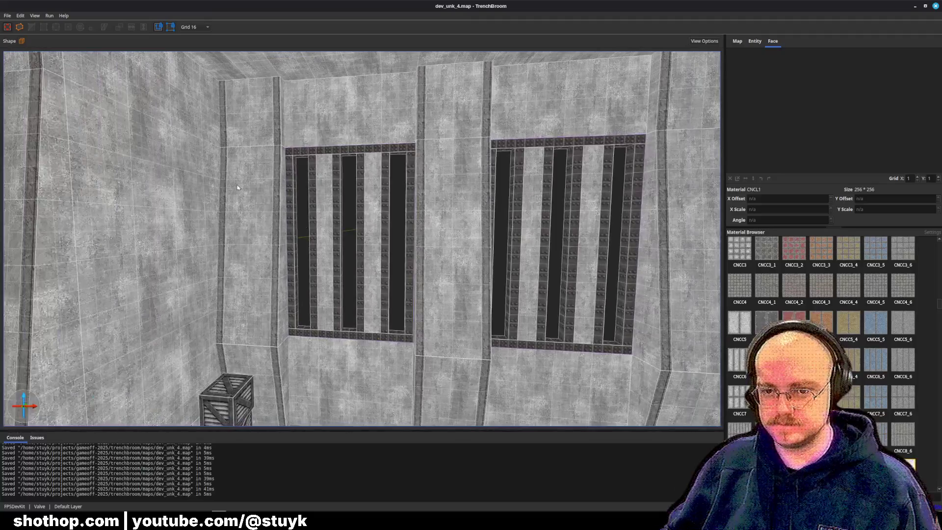
{"action": "left_click", "coordinate": [259, 215], "text": "shift"}
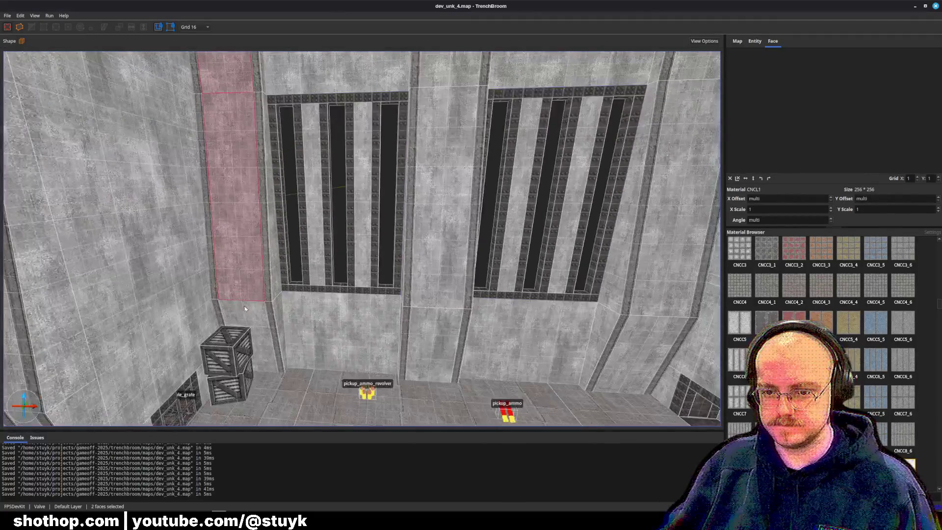
{"action": "left_click", "coordinate": [730, 179]}
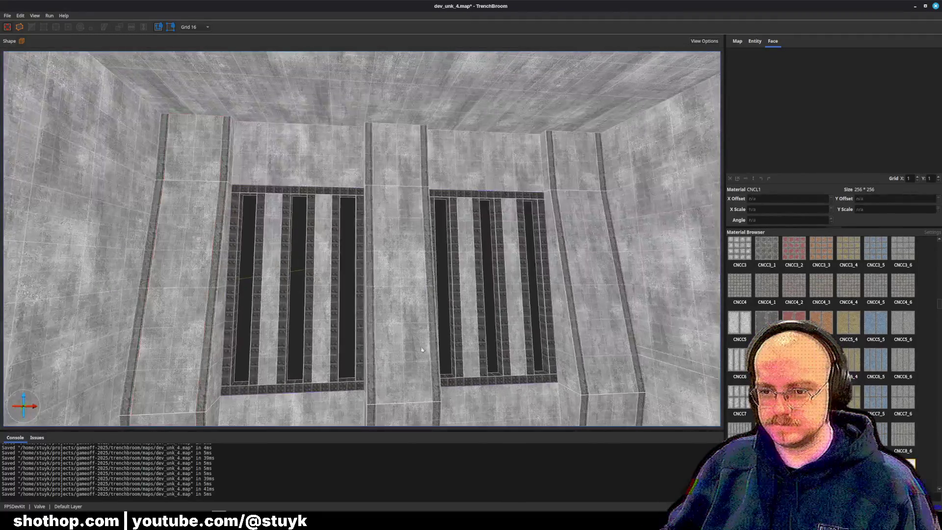
- Select the central and right wall strip faces and save the map
{"action": "left_click", "coordinate": [422, 350], "text": "shift"}
{"action": "left_click", "coordinate": [590, 173], "text": "shift"}
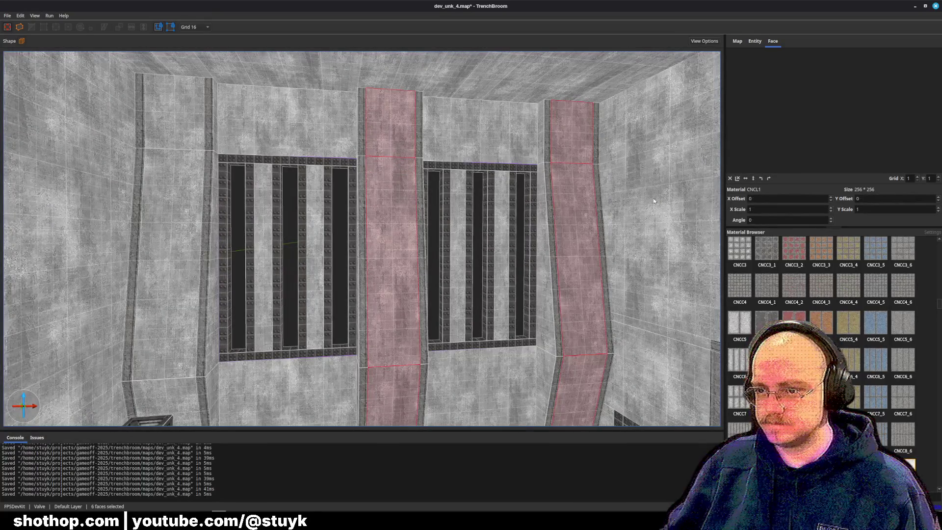
{"action": "key", "text": "ctrl+s"}
{"action": "key", "text": "w"}
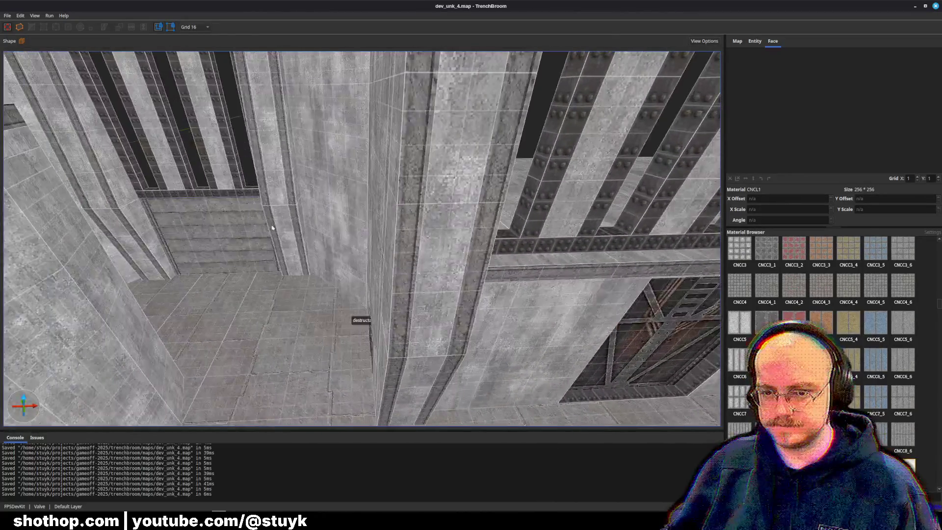
- Take the CNRR1 texture from the ribbed face and apply it to the lower wall panel
{"action": "left_click", "coordinate": [236, 219]}
{"action": "key", "text": "w"}
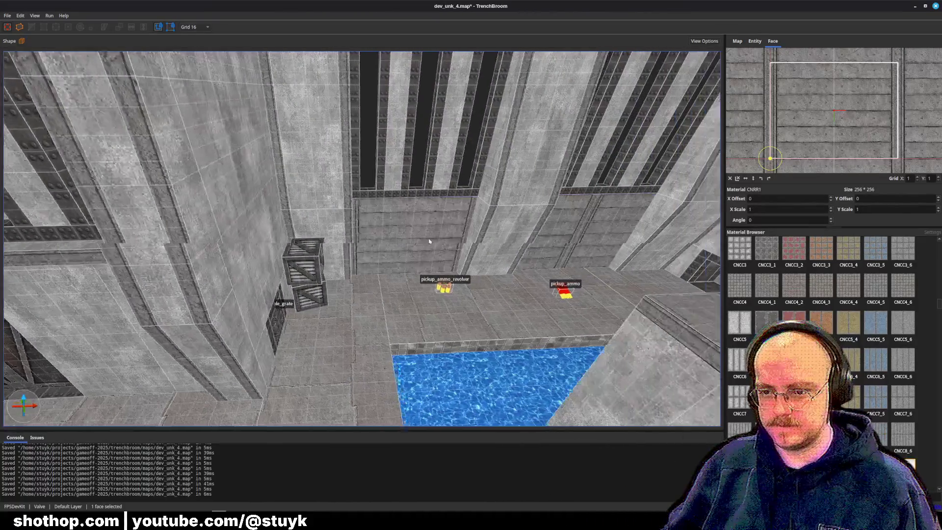
{"action": "key", "text": "Escape"}
{"action": "key", "text": "d"}
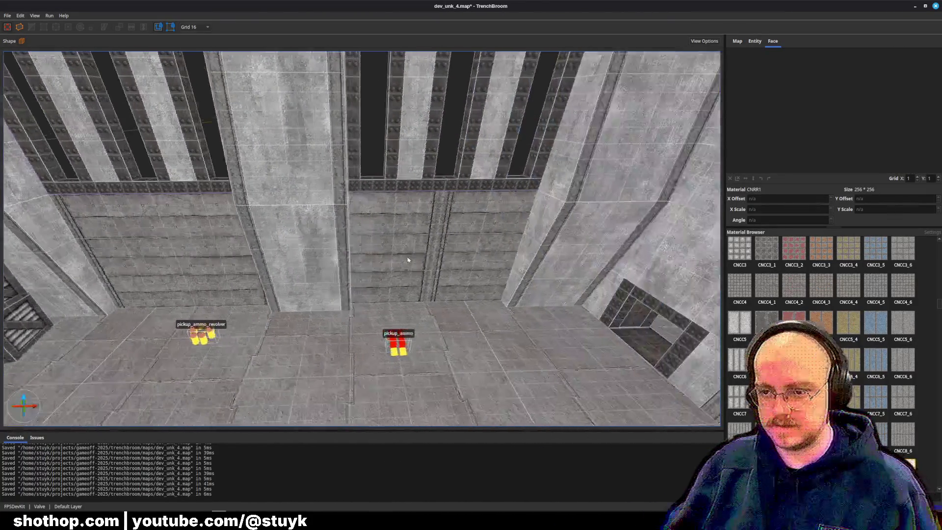
{"action": "left_click", "coordinate": [419, 254]}
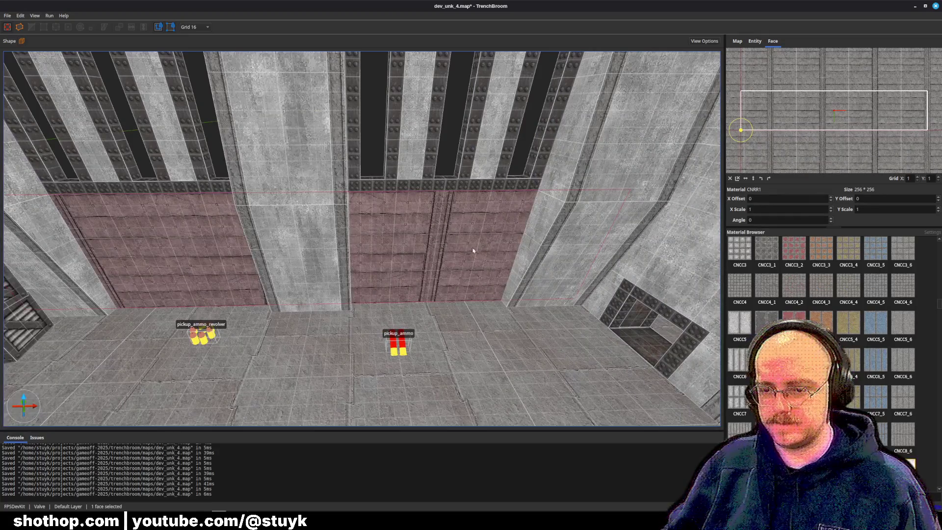
{"action": "key", "text": "a"}
{"action": "key", "text": "w"}
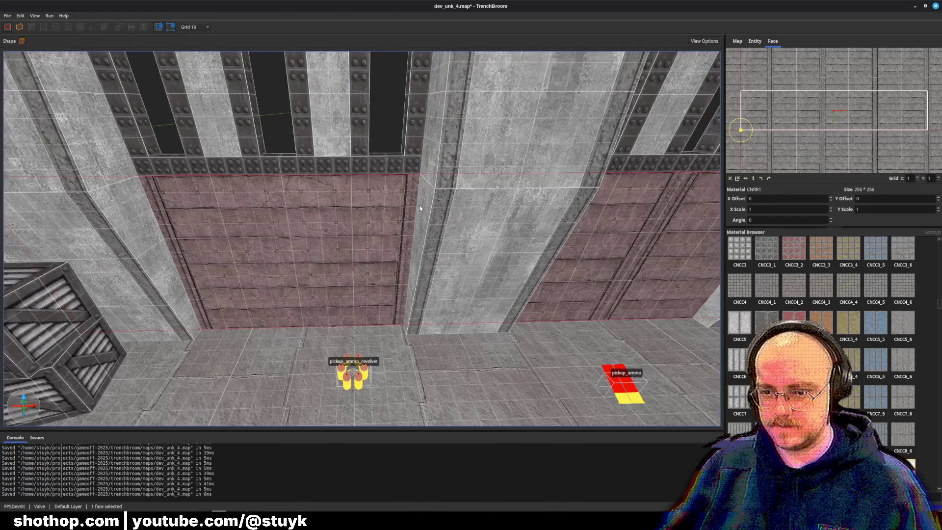